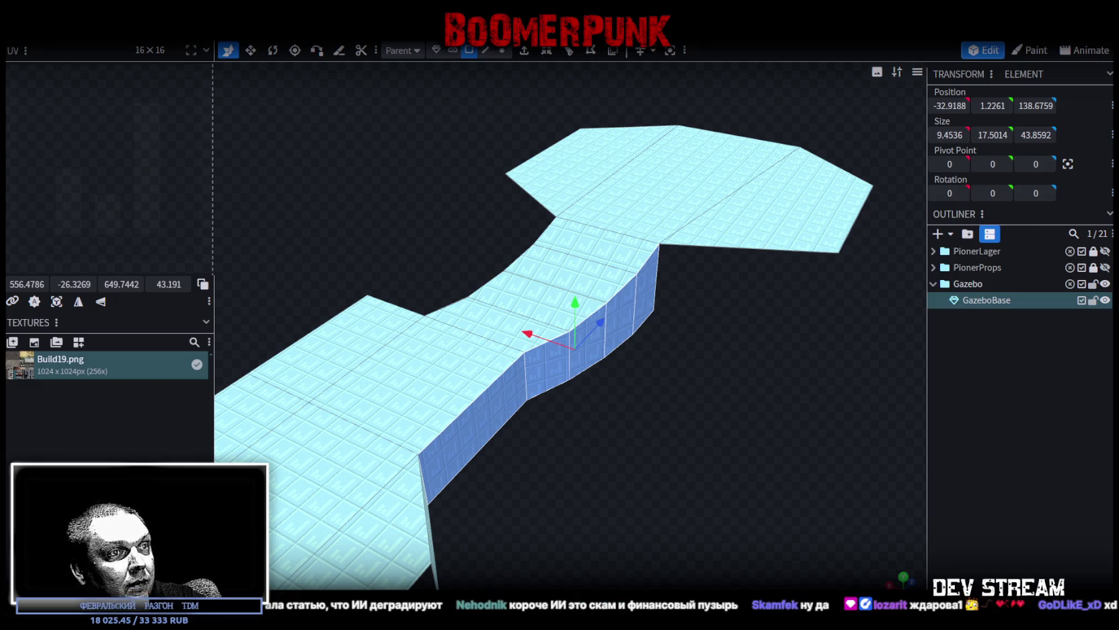
Step: Move the 2026-02-11_17-09-23.png screenshot viewer higher and enlarge it over the model
{"action": "left_click_drag", "start_coordinate": [682, 188], "coordinate": [682, 107]}
{"action": "left_click", "coordinate": [809, 101]}
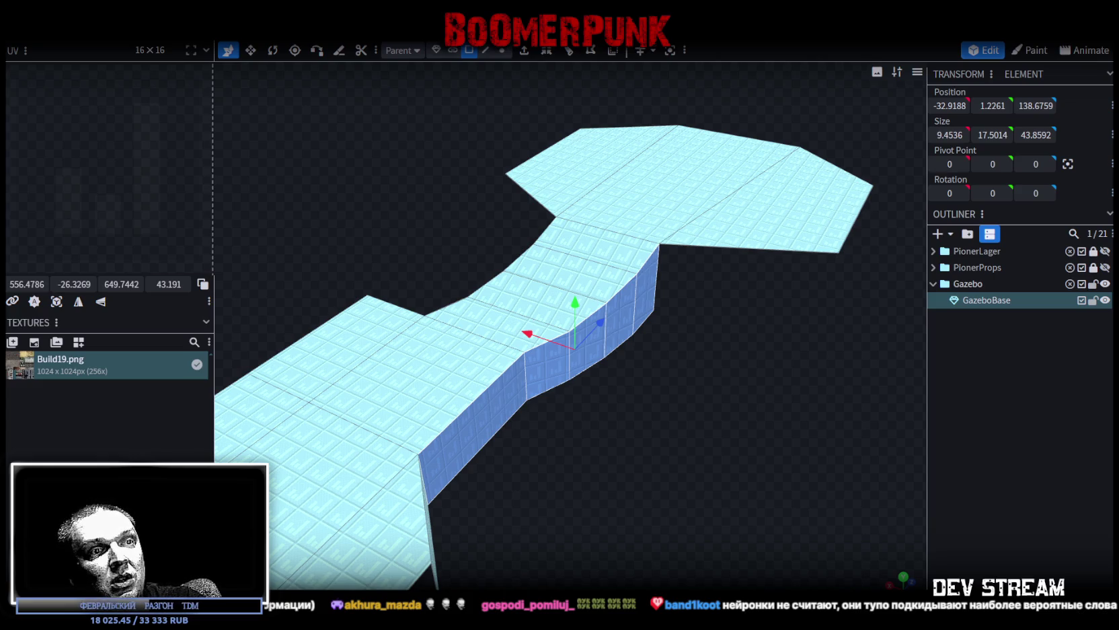
{"action": "left_click_drag", "start_coordinate": [616, 203], "coordinate": [632, 90]}
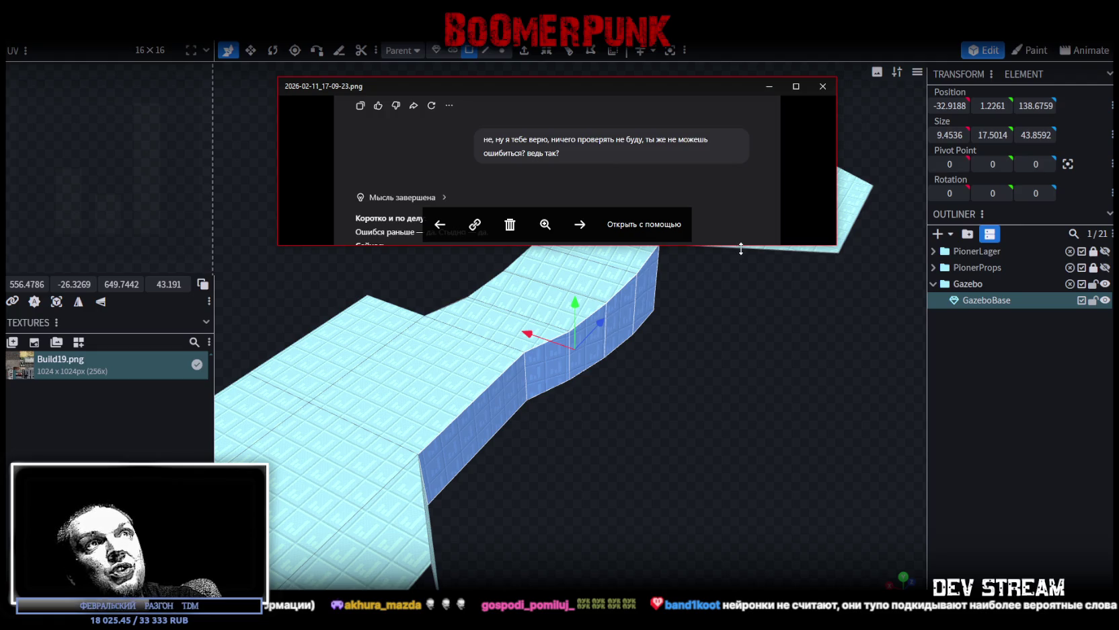
Step: Make the screenshot window taller and wider, then orbit back around the GazeboBase mesh
{"action": "left_click_drag", "start_coordinate": [741, 248], "coordinate": [781, 511]}
{"action": "left_click_drag", "start_coordinate": [837, 387], "coordinate": [981, 390]}
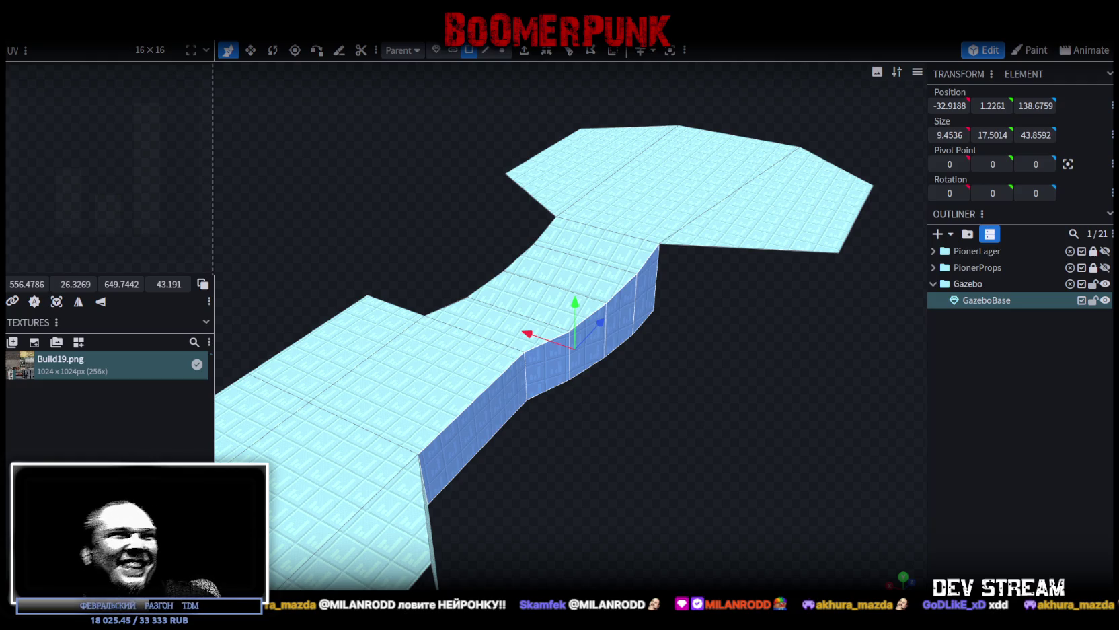
{"action": "mouse_move", "coordinate": [582, 421]}
{"action": "left_mouse_down"}
{"action": "mouse_move", "coordinate": [643, 460]}
{"action": "mouse_move", "coordinate": [703, 428]}
{"action": "mouse_move", "coordinate": [529, 428]}
{"action": "mouse_move", "coordinate": [543, 463]}
{"action": "mouse_move", "coordinate": [615, 452]}
{"action": "mouse_move", "coordinate": [464, 406]}
{"action": "left_mouse_up"}
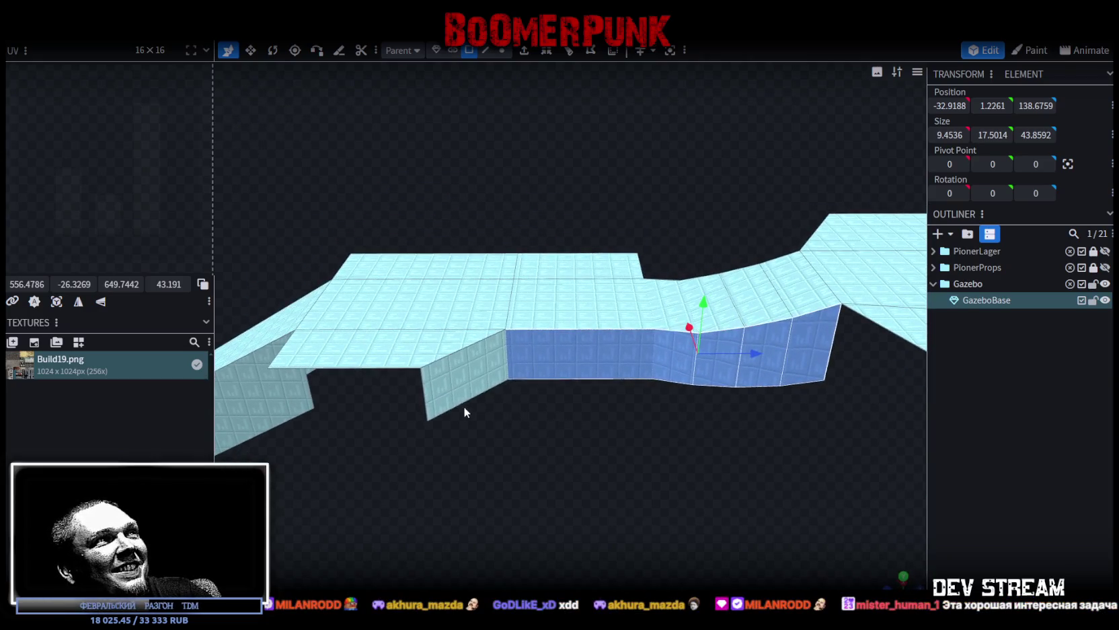
Step: Select several wall faces of the GazeboBase mesh while orbiting around it
{"action": "left_click", "coordinate": [464, 402]}
{"action": "mouse_move", "coordinate": [496, 480]}
{"action": "left_mouse_down"}
{"action": "mouse_move", "coordinate": [545, 486]}
{"action": "mouse_move", "coordinate": [612, 411]}
{"action": "left_mouse_up"}
{"action": "left_click", "coordinate": [663, 363], "text": "shift"}
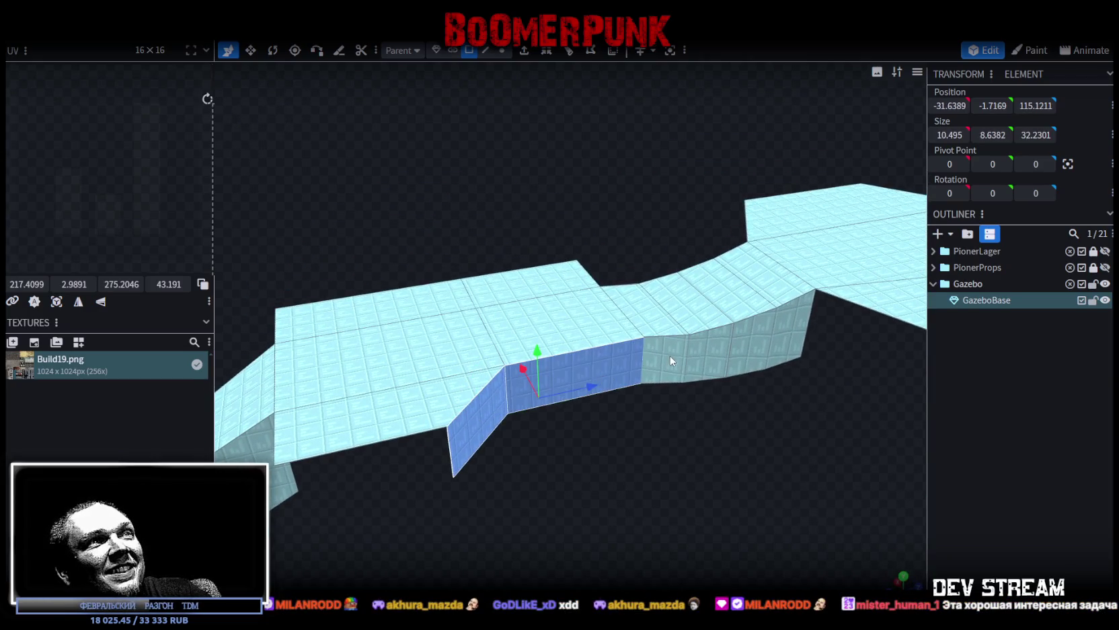
{"action": "left_click", "coordinate": [717, 377], "text": "shift"}
{"action": "left_click", "coordinate": [761, 343], "text": "shift"}
{"action": "mouse_move", "coordinate": [788, 330]}
{"action": "left_mouse_down"}
{"action": "mouse_move", "coordinate": [595, 554]}
{"action": "mouse_move", "coordinate": [697, 541]}
{"action": "mouse_move", "coordinate": [713, 531]}
{"action": "mouse_move", "coordinate": [689, 501]}
{"action": "mouse_move", "coordinate": [699, 501]}
{"action": "left_mouse_up"}
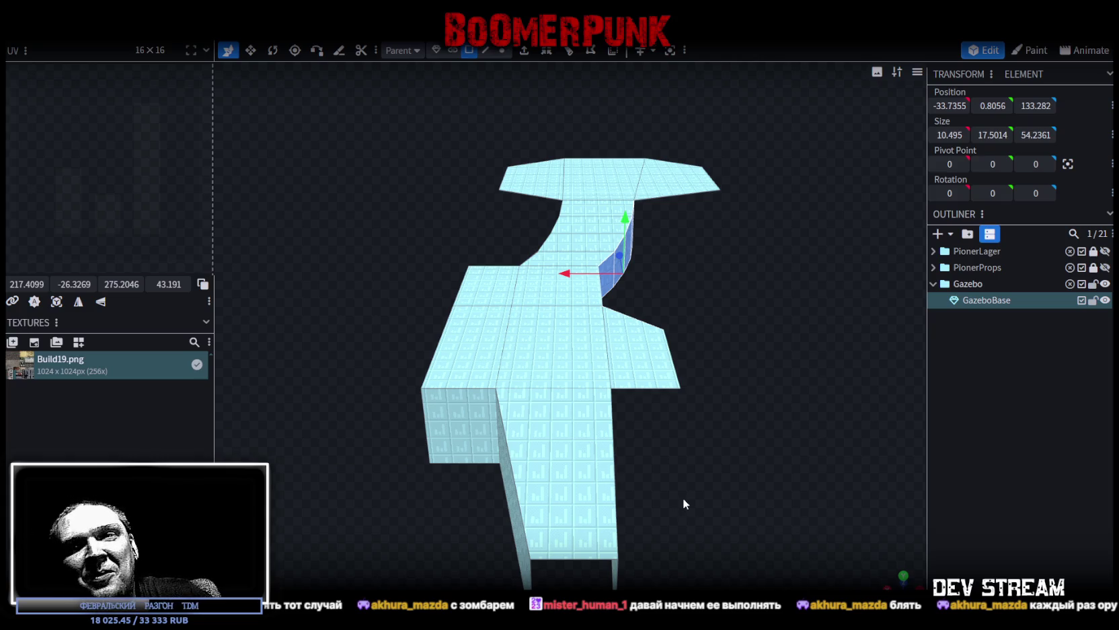
{"action": "left_click_drag", "start_coordinate": [293, 301], "coordinate": [391, 310]}
{"action": "left_click_drag", "start_coordinate": [721, 476], "coordinate": [700, 404]}
{"action": "scroll", "coordinate": [705, 429], "scroll_direction": "up", "scroll_amount": 2}
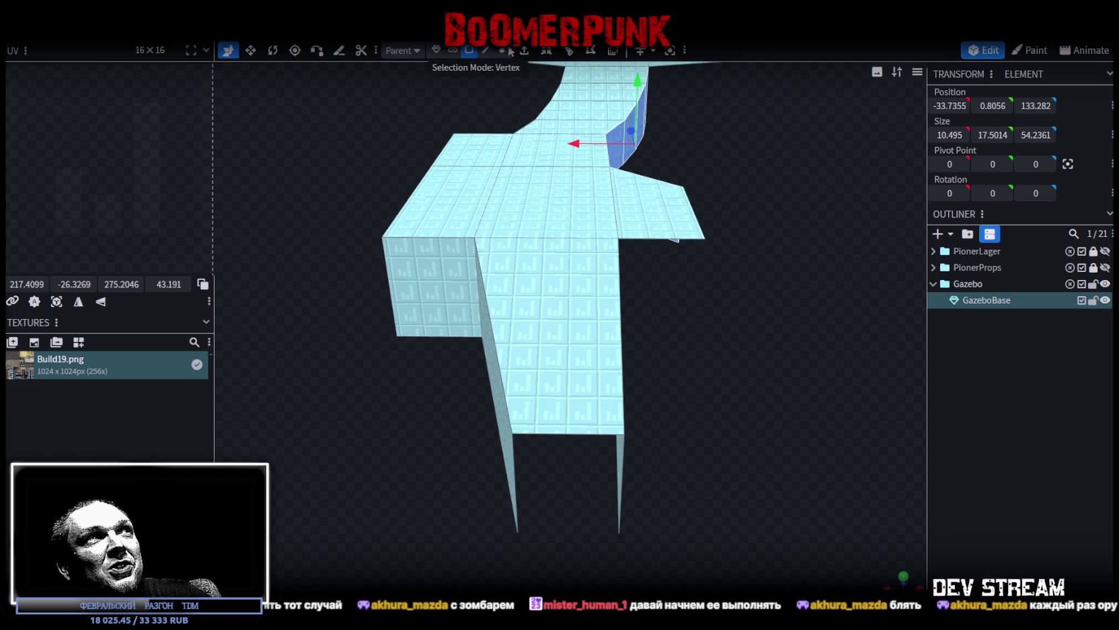
Step: In edge mode, select the front face's bottom edge and add a loop cut at offset 5.6466
{"action": "left_click", "coordinate": [485, 51]}
{"action": "left_click", "coordinate": [606, 431]}
{"action": "left_click_drag", "start_coordinate": [668, 398], "coordinate": [715, 350]}
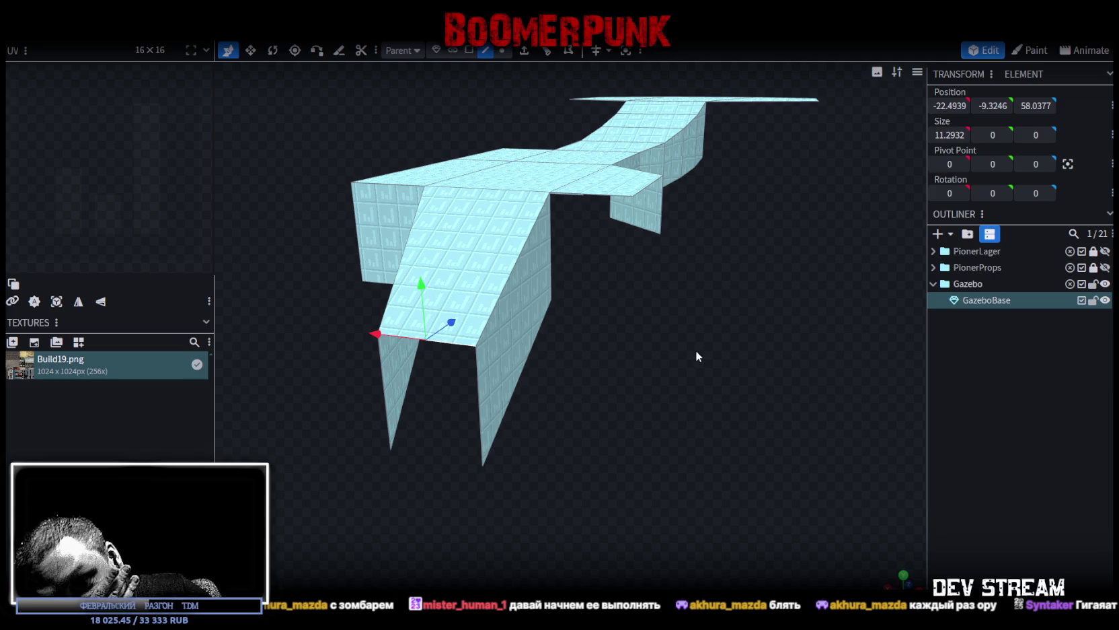
{"action": "mouse_move", "coordinate": [644, 333]}
{"action": "left_mouse_down"}
{"action": "mouse_move", "coordinate": [669, 362]}
{"action": "mouse_move", "coordinate": [674, 352]}
{"action": "left_mouse_up"}
{"action": "left_click", "coordinate": [547, 59]}
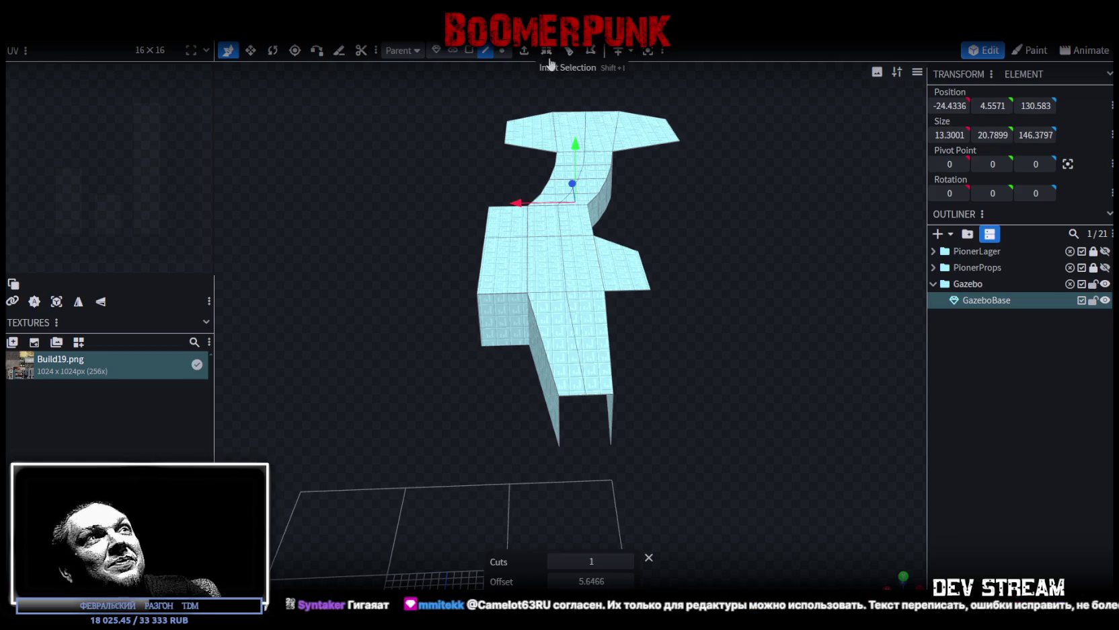
Step: Lower the loop cut offset from 5.6466 down to 1 and orbit to inspect the cut
{"action": "scroll", "coordinate": [759, 306], "scroll_direction": "up", "scroll_amount": 2}
{"action": "scroll", "coordinate": [753, 320], "scroll_direction": "up", "scroll_amount": 2}
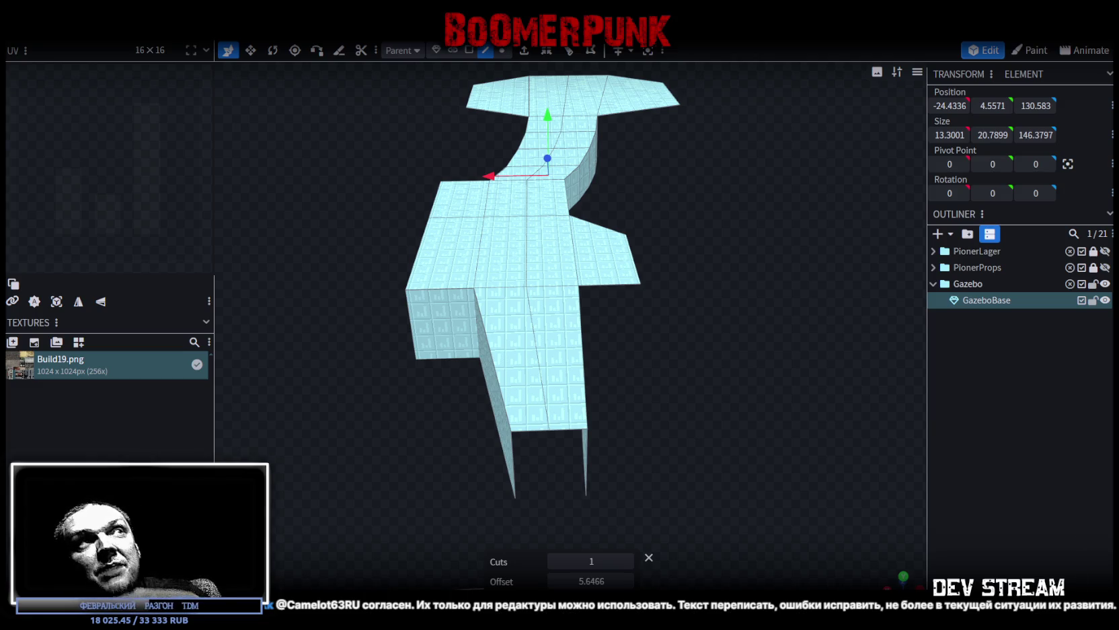
{"action": "left_click", "coordinate": [555, 581]}
{"action": "left_click", "coordinate": [554, 581]}
{"action": "left_click", "coordinate": [555, 581]}
{"action": "left_click", "coordinate": [554, 581]}
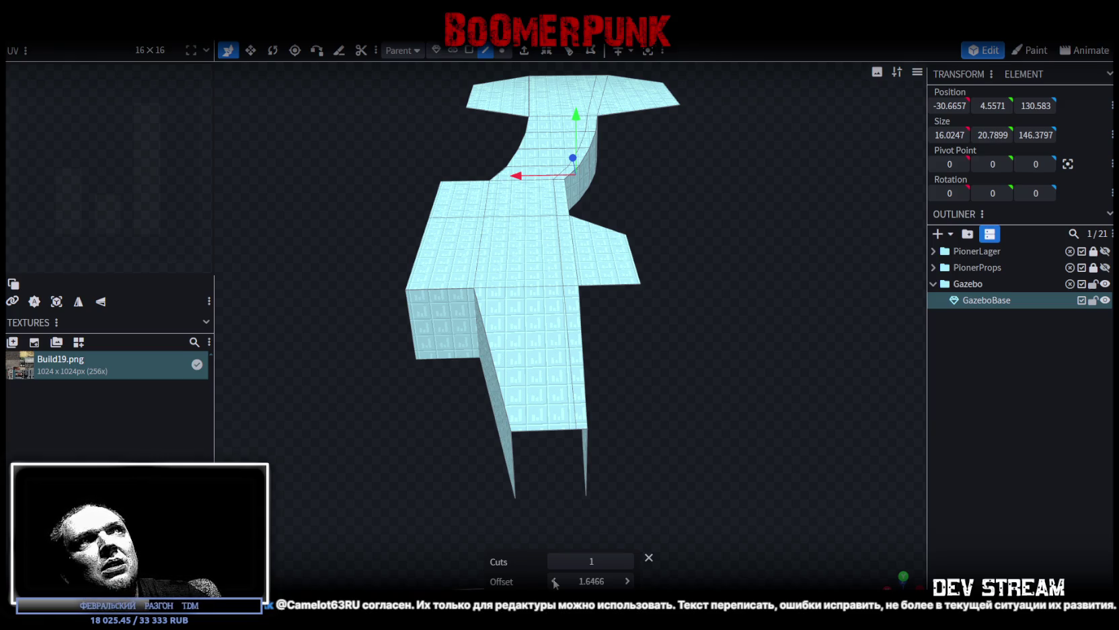
{"action": "left_click", "coordinate": [555, 581], "text": "shift"}
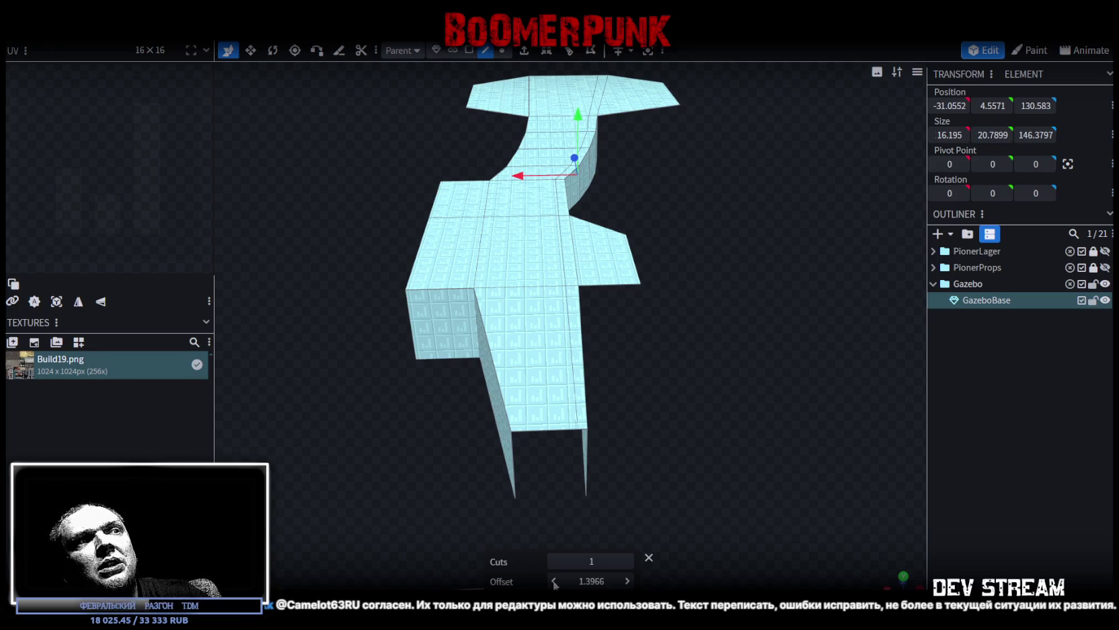
{"action": "left_click", "coordinate": [554, 580], "text": "shift"}
{"action": "type", "text": "1"}
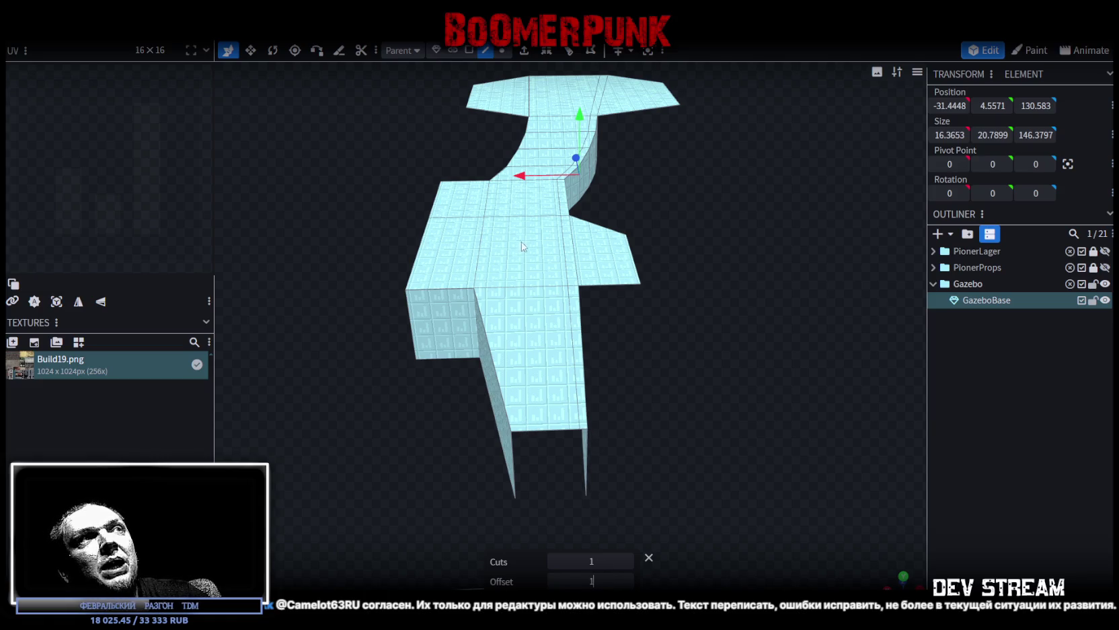
{"action": "mouse_move", "coordinate": [709, 286]}
{"action": "left_mouse_down"}
{"action": "mouse_move", "coordinate": [503, 458]}
{"action": "mouse_move", "coordinate": [441, 409]}
{"action": "mouse_move", "coordinate": [504, 476]}
{"action": "mouse_move", "coordinate": [559, 440]}
{"action": "mouse_move", "coordinate": [587, 328]}
{"action": "left_mouse_up"}
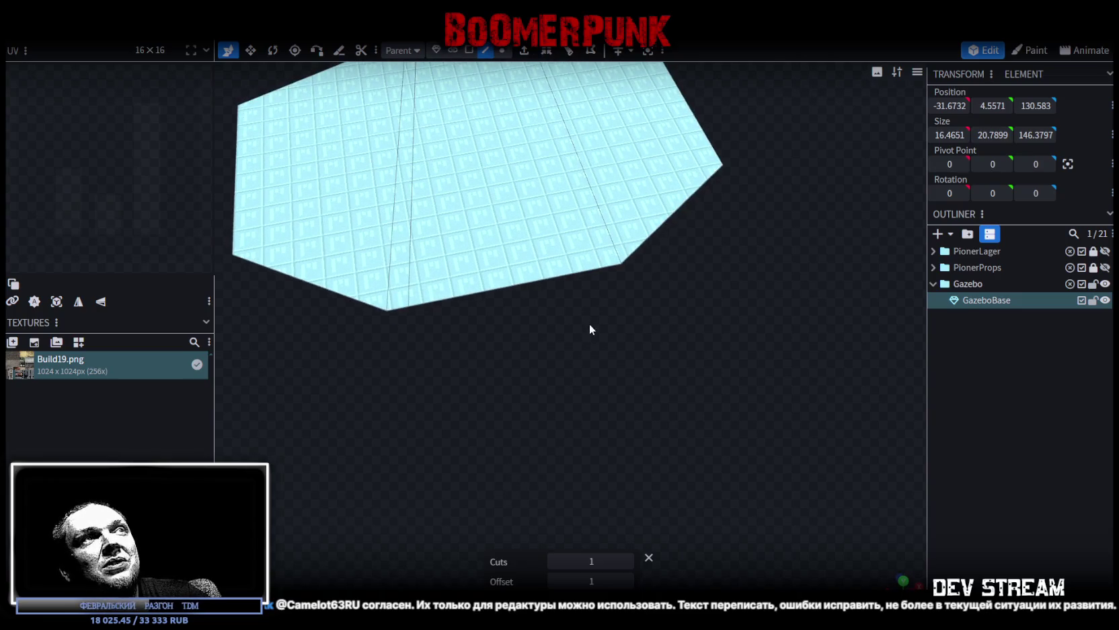
Step: Select an edge and the upper face of the mesh, orbiting to a top-down view
{"action": "left_click", "coordinate": [591, 269]}
{"action": "mouse_move", "coordinate": [591, 269]}
{"action": "left_mouse_down"}
{"action": "mouse_move", "coordinate": [661, 441]}
{"action": "mouse_move", "coordinate": [700, 442]}
{"action": "left_mouse_up"}
{"action": "left_click", "coordinate": [562, 67]}
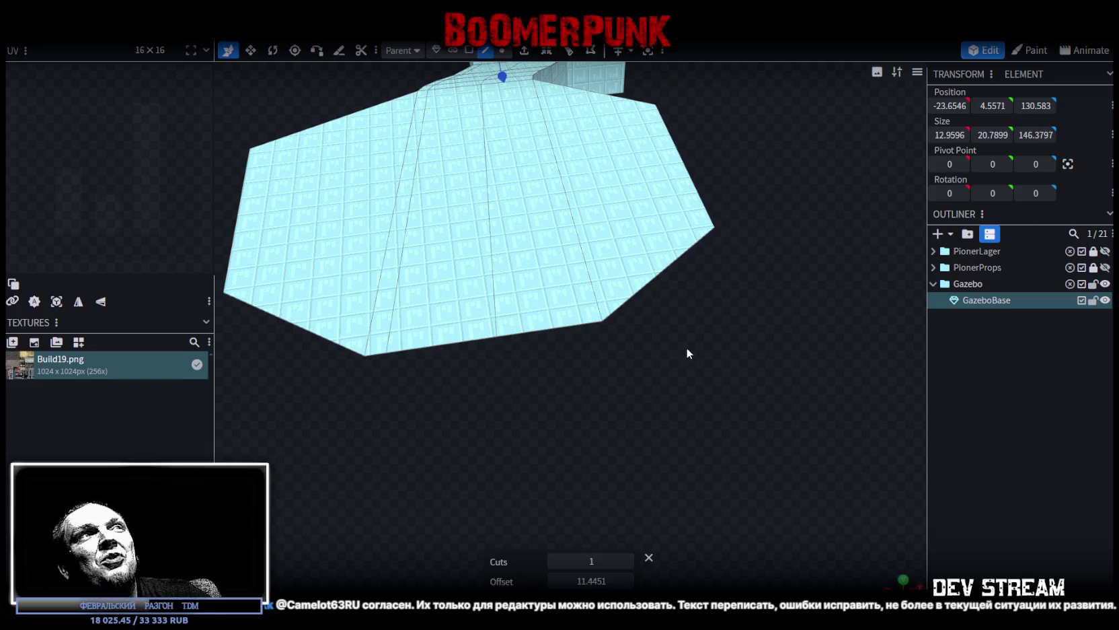
{"action": "left_click_drag", "start_coordinate": [685, 346], "coordinate": [720, 462]}
{"action": "right_click", "coordinate": [751, 455]}
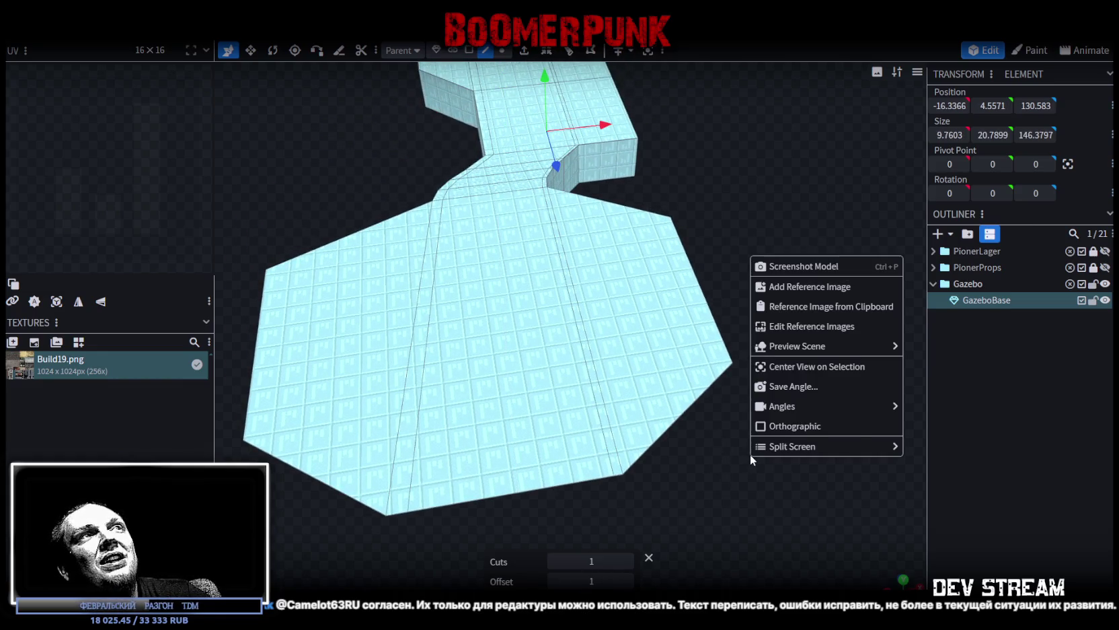
{"action": "mouse_move", "coordinate": [718, 496]}
{"action": "left_mouse_down"}
{"action": "mouse_move", "coordinate": [696, 518]}
{"action": "mouse_move", "coordinate": [785, 346]}
{"action": "mouse_move", "coordinate": [678, 431]}
{"action": "mouse_move", "coordinate": [433, 395]}
{"action": "mouse_move", "coordinate": [447, 298]}
{"action": "mouse_move", "coordinate": [430, 329]}
{"action": "left_mouse_up"}
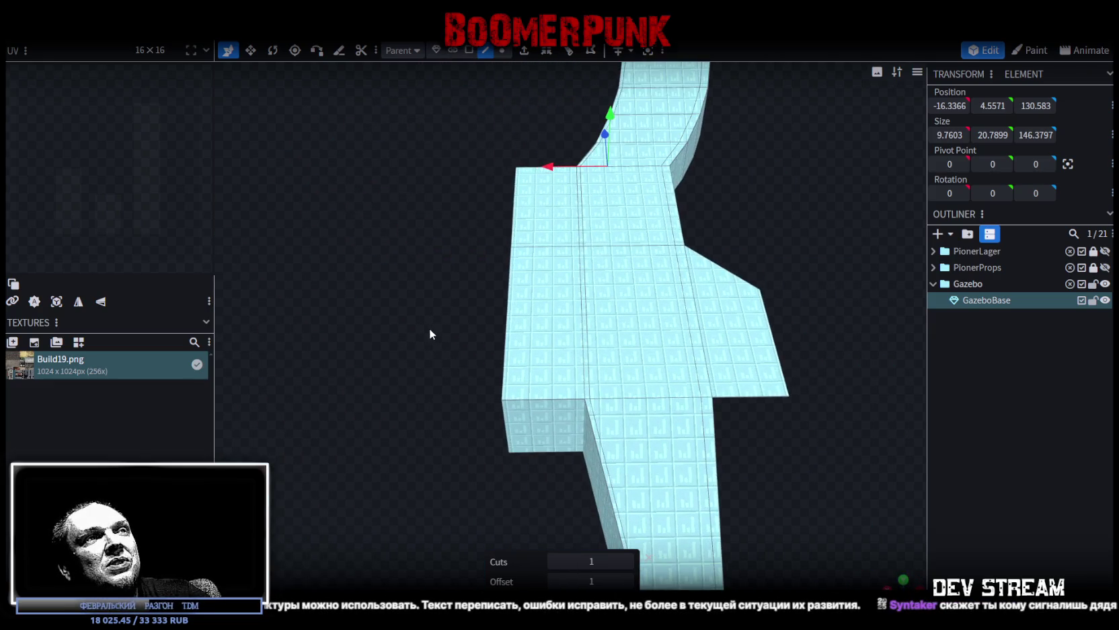
Step: Set the loop cut offset to 2 and orbit to check the shifted cut line
{"action": "left_click", "coordinate": [592, 579]}
{"action": "type", "text": "2"}
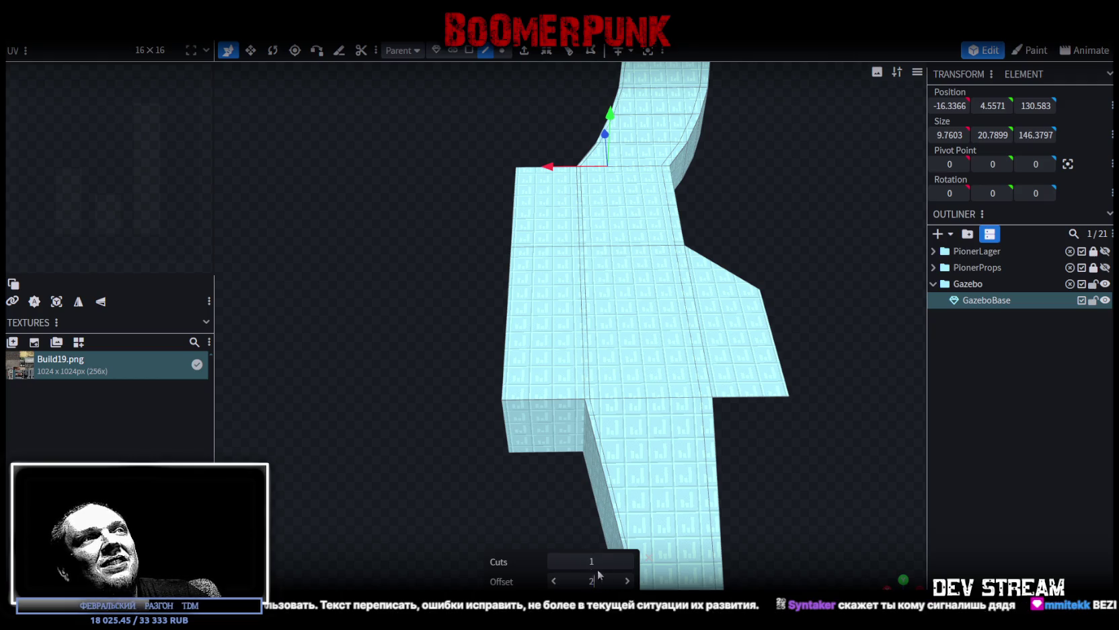
{"action": "mouse_move", "coordinate": [553, 526]}
{"action": "left_mouse_down"}
{"action": "mouse_move", "coordinate": [455, 409]}
{"action": "mouse_move", "coordinate": [463, 398]}
{"action": "mouse_move", "coordinate": [421, 396]}
{"action": "mouse_move", "coordinate": [517, 382]}
{"action": "mouse_move", "coordinate": [725, 386]}
{"action": "left_mouse_up"}
{"action": "left_click_drag", "start_coordinate": [700, 464], "coordinate": [782, 452]}
{"action": "left_click_drag", "start_coordinate": [501, 411], "coordinate": [783, 442]}
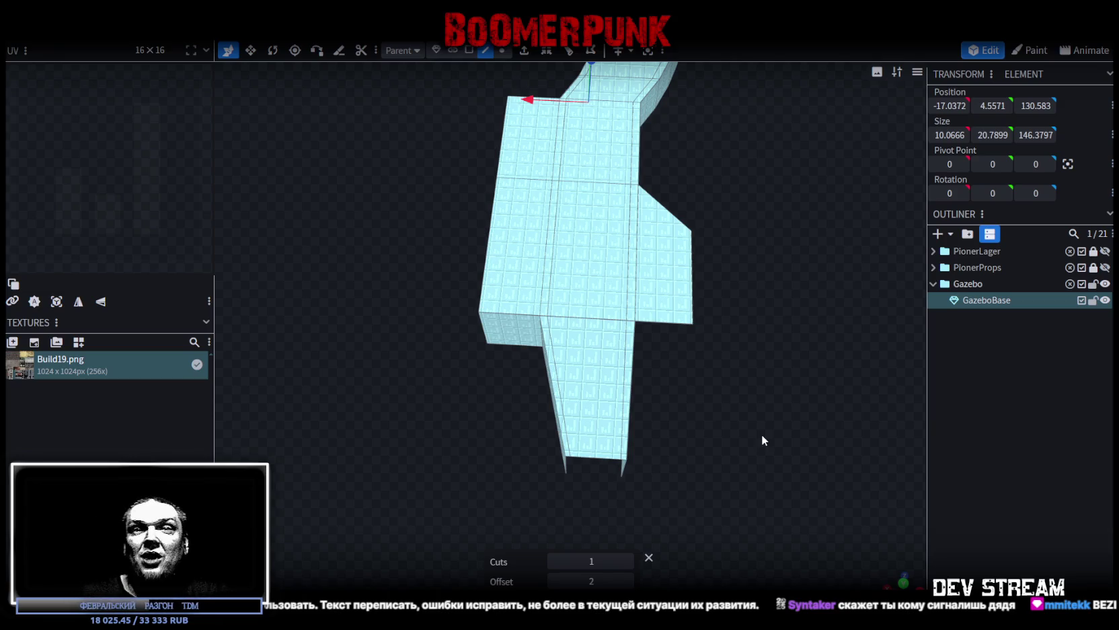
{"action": "mouse_move", "coordinate": [761, 434]}
{"action": "left_mouse_down"}
{"action": "mouse_move", "coordinate": [780, 407]}
{"action": "mouse_move", "coordinate": [777, 347]}
{"action": "mouse_move", "coordinate": [726, 401]}
{"action": "mouse_move", "coordinate": [605, 403]}
{"action": "mouse_move", "coordinate": [662, 442]}
{"action": "mouse_move", "coordinate": [656, 434]}
{"action": "mouse_move", "coordinate": [800, 408]}
{"action": "mouse_move", "coordinate": [663, 436]}
{"action": "mouse_move", "coordinate": [553, 416]}
{"action": "mouse_move", "coordinate": [534, 452]}
{"action": "mouse_move", "coordinate": [595, 470]}
{"action": "mouse_move", "coordinate": [793, 461]}
{"action": "mouse_move", "coordinate": [728, 407]}
{"action": "mouse_move", "coordinate": [616, 397]}
{"action": "mouse_move", "coordinate": [655, 441]}
{"action": "mouse_move", "coordinate": [630, 432]}
{"action": "left_mouse_up"}
Step: Select a wall face and view the path mesh from several angles
{"action": "left_click", "coordinate": [577, 441]}
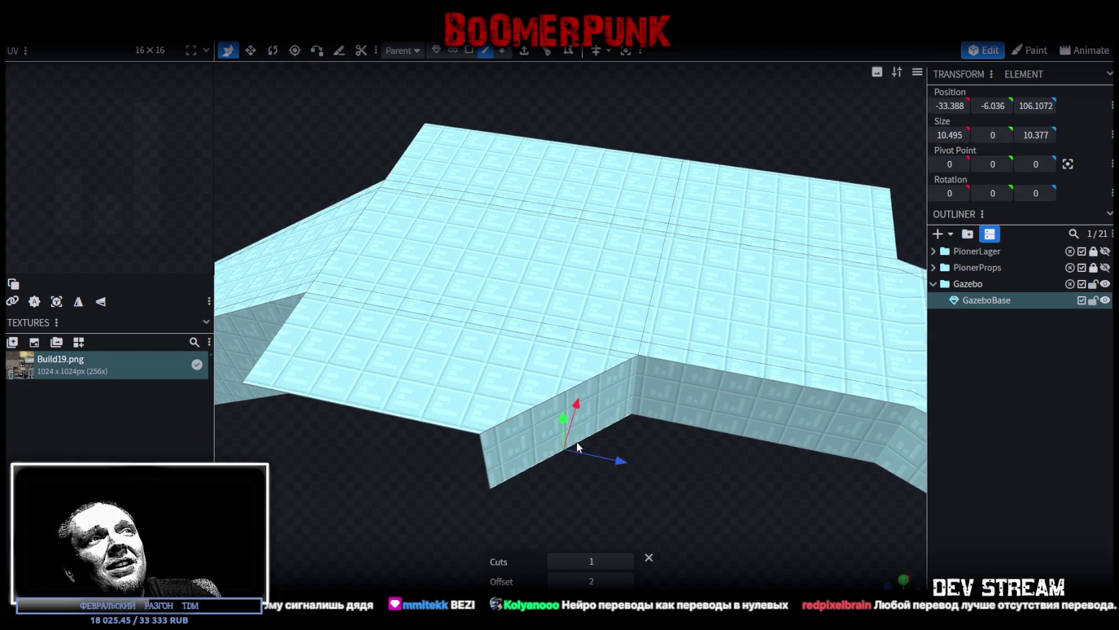
{"action": "mouse_move", "coordinate": [695, 479]}
{"action": "left_mouse_down"}
{"action": "mouse_move", "coordinate": [678, 486]}
{"action": "mouse_move", "coordinate": [686, 476]}
{"action": "mouse_move", "coordinate": [758, 489]}
{"action": "mouse_move", "coordinate": [699, 493]}
{"action": "left_mouse_up"}
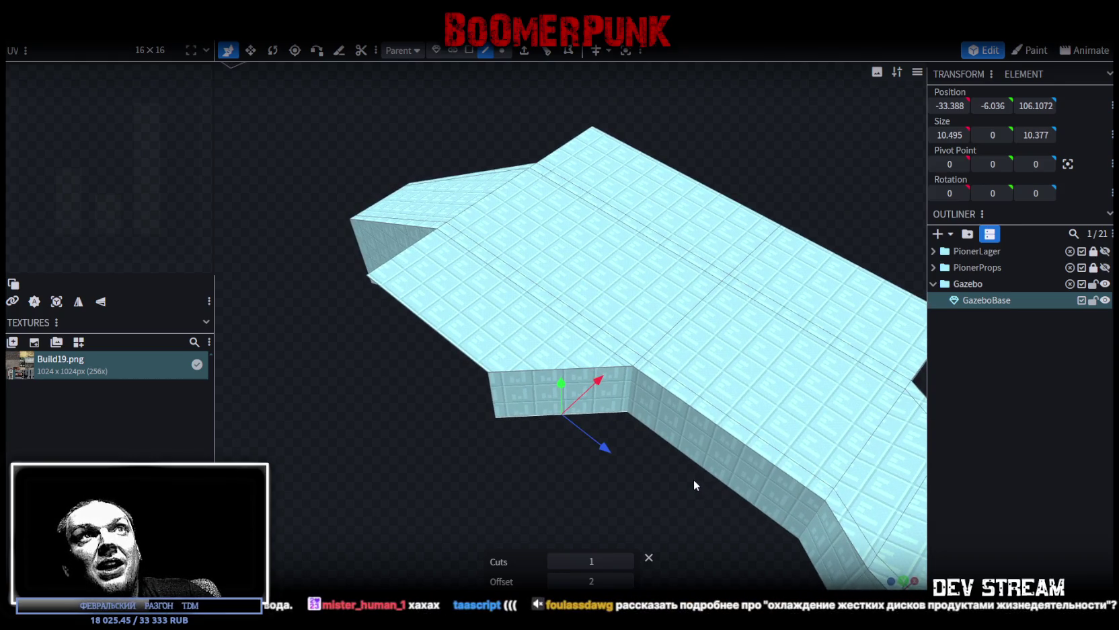
{"action": "mouse_move", "coordinate": [453, 444]}
{"action": "left_mouse_down"}
{"action": "mouse_move", "coordinate": [459, 476]}
{"action": "mouse_move", "coordinate": [492, 459]}
{"action": "mouse_move", "coordinate": [479, 445]}
{"action": "mouse_move", "coordinate": [441, 450]}
{"action": "mouse_move", "coordinate": [469, 450]}
{"action": "left_mouse_up"}
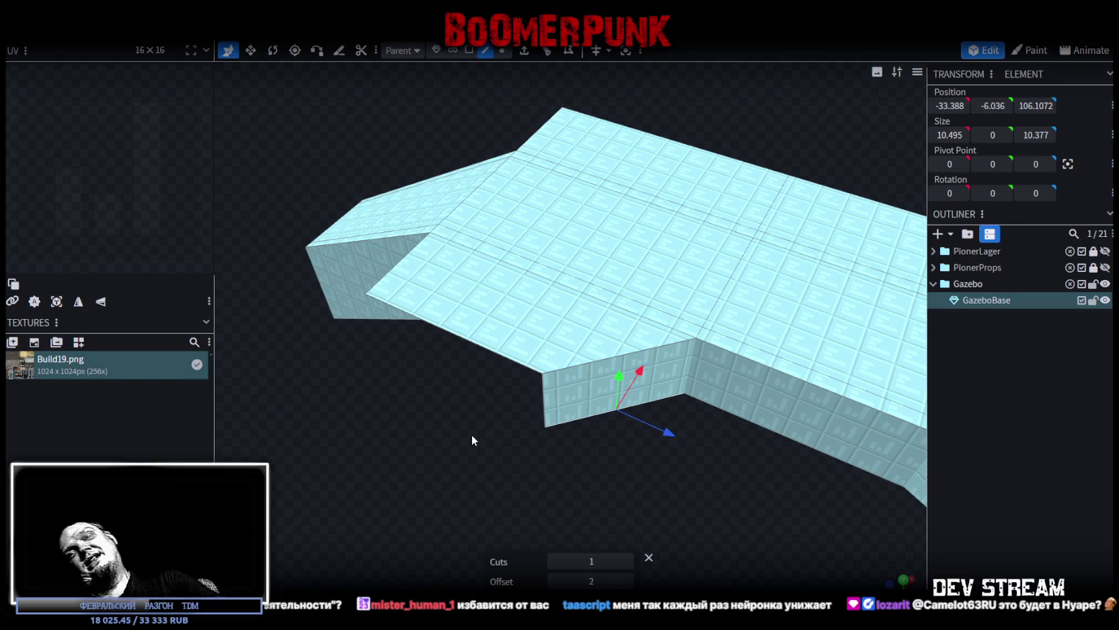
{"action": "mouse_move", "coordinate": [471, 434]}
{"action": "left_mouse_down"}
{"action": "mouse_move", "coordinate": [799, 530]}
{"action": "mouse_move", "coordinate": [752, 501]}
{"action": "mouse_move", "coordinate": [792, 548]}
{"action": "left_mouse_up"}
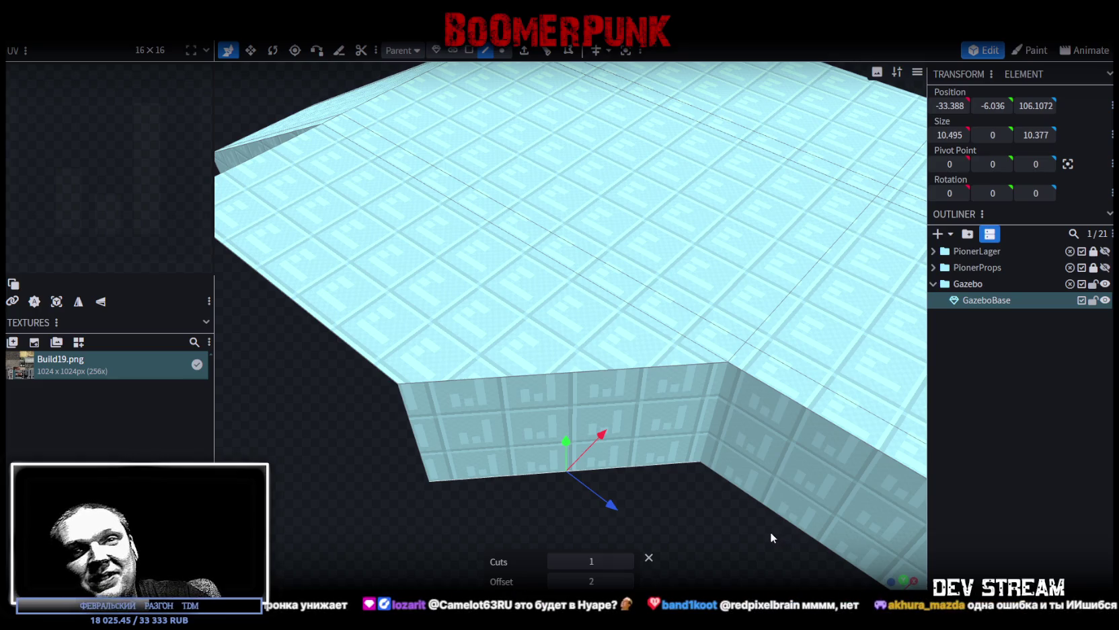
{"action": "left_click_drag", "start_coordinate": [767, 525], "coordinate": [755, 473]}
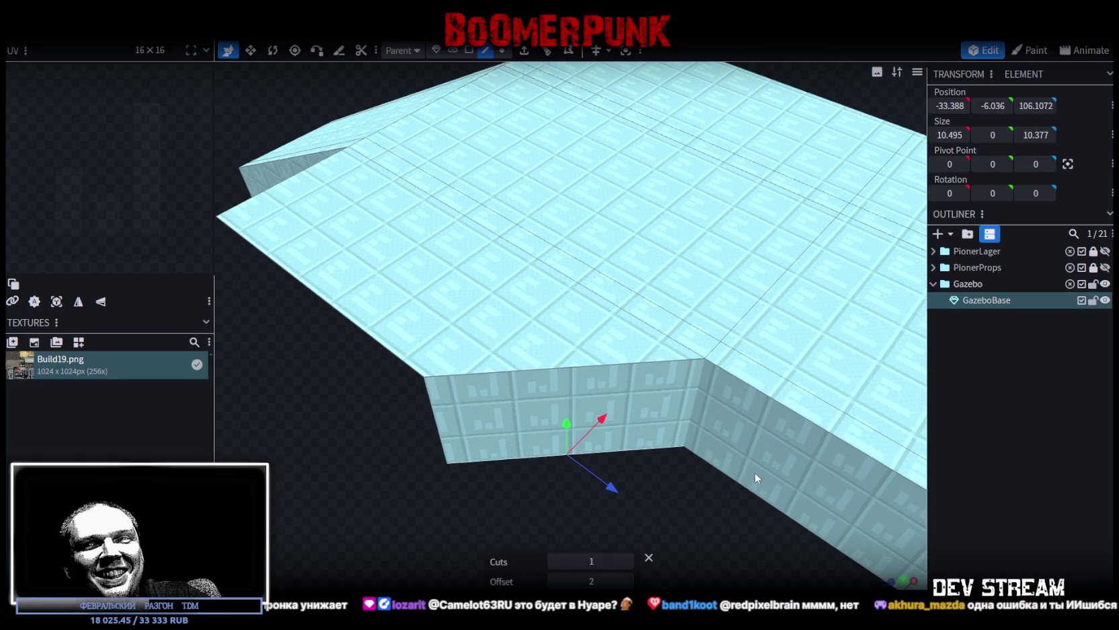
{"action": "mouse_move", "coordinate": [413, 476]}
{"action": "left_mouse_down"}
{"action": "mouse_move", "coordinate": [474, 444]}
{"action": "mouse_move", "coordinate": [601, 436]}
{"action": "mouse_move", "coordinate": [723, 475]}
{"action": "mouse_move", "coordinate": [629, 435]}
{"action": "mouse_move", "coordinate": [587, 434]}
{"action": "mouse_move", "coordinate": [680, 444]}
{"action": "mouse_move", "coordinate": [596, 426]}
{"action": "left_mouse_up"}
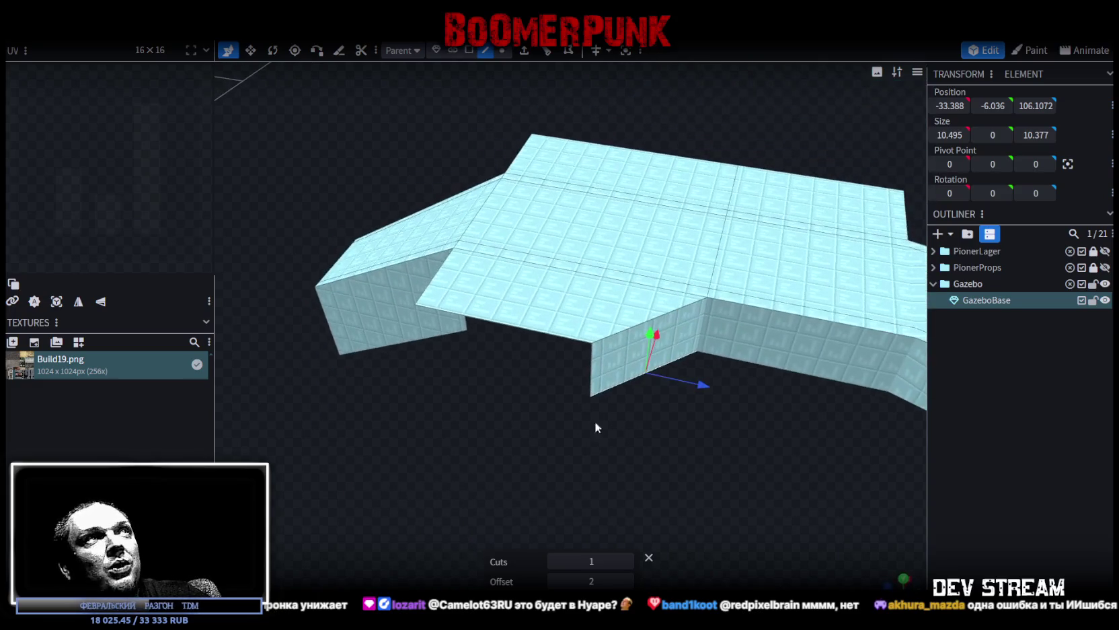
{"action": "left_click_drag", "start_coordinate": [706, 473], "coordinate": [731, 486]}
Step: Push the vertical edge at the path's notch inward along the blue axis
{"action": "left_click", "coordinate": [631, 381]}
{"action": "left_click", "coordinate": [624, 375]}
{"action": "mouse_move", "coordinate": [673, 402]}
{"action": "left_mouse_down"}
{"action": "mouse_move", "coordinate": [651, 395]}
{"action": "mouse_move", "coordinate": [699, 422]}
{"action": "mouse_move", "coordinate": [636, 422]}
{"action": "mouse_move", "coordinate": [693, 428]}
{"action": "mouse_move", "coordinate": [606, 389]}
{"action": "mouse_move", "coordinate": [568, 441]}
{"action": "mouse_move", "coordinate": [655, 450]}
{"action": "mouse_move", "coordinate": [763, 439]}
{"action": "mouse_move", "coordinate": [697, 430]}
{"action": "mouse_move", "coordinate": [714, 452]}
{"action": "mouse_move", "coordinate": [757, 431]}
{"action": "mouse_move", "coordinate": [702, 407]}
{"action": "mouse_move", "coordinate": [483, 426]}
{"action": "mouse_move", "coordinate": [518, 451]}
{"action": "mouse_move", "coordinate": [508, 456]}
{"action": "mouse_move", "coordinate": [585, 452]}
{"action": "mouse_move", "coordinate": [512, 457]}
{"action": "mouse_move", "coordinate": [650, 469]}
{"action": "mouse_move", "coordinate": [625, 470]}
{"action": "mouse_move", "coordinate": [644, 441]}
{"action": "left_mouse_up"}
{"action": "left_click", "coordinate": [644, 439]}
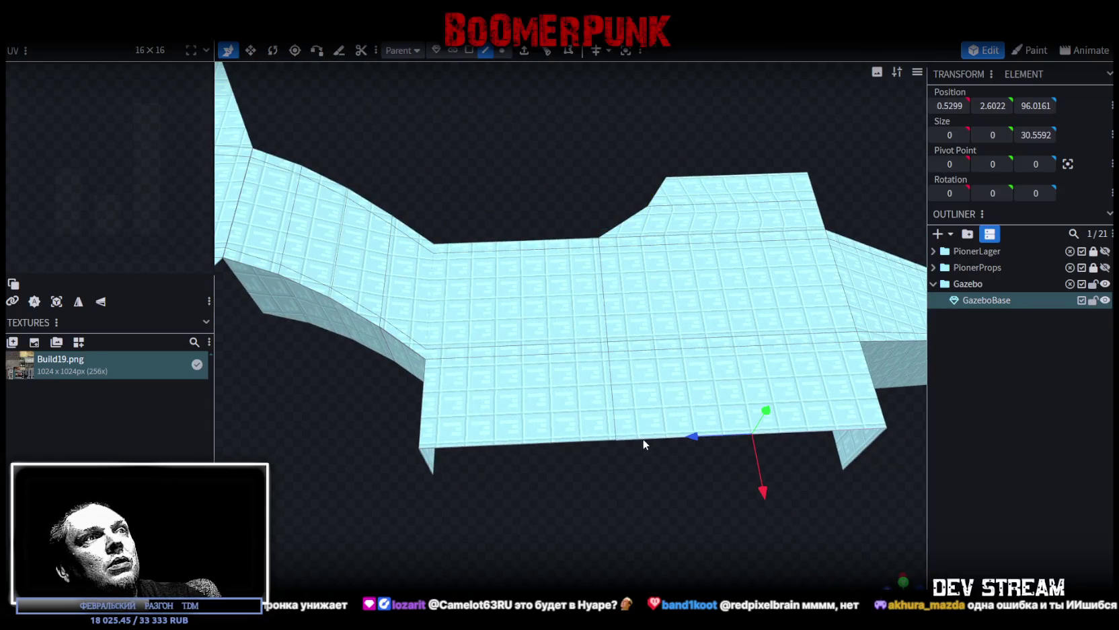
Step: Add a loop cut across the path and raise its offset to 28.2796
{"action": "left_click", "coordinate": [552, 52]}
{"action": "left_click", "coordinate": [555, 583]}
{"action": "left_click", "coordinate": [627, 581]}
{"action": "left_click", "coordinate": [627, 581]}
{"action": "left_click", "coordinate": [627, 581]}
{"action": "left_click", "coordinate": [627, 581]}
{"action": "left_click", "coordinate": [627, 581]}
{"action": "left_click", "coordinate": [627, 581]}
{"action": "left_click", "coordinate": [627, 582]}
{"action": "left_click", "coordinate": [627, 581]}
{"action": "mouse_move", "coordinate": [697, 519]}
{"action": "left_mouse_down"}
{"action": "mouse_move", "coordinate": [792, 468]}
{"action": "mouse_move", "coordinate": [833, 490]}
{"action": "mouse_move", "coordinate": [843, 522]}
{"action": "mouse_move", "coordinate": [487, 298]}
{"action": "mouse_move", "coordinate": [479, 391]}
{"action": "mouse_move", "coordinate": [737, 377]}
{"action": "mouse_move", "coordinate": [694, 441]}
{"action": "mouse_move", "coordinate": [678, 388]}
{"action": "mouse_move", "coordinate": [711, 411]}
{"action": "mouse_move", "coordinate": [726, 318]}
{"action": "mouse_move", "coordinate": [739, 328]}
{"action": "mouse_move", "coordinate": [714, 327]}
{"action": "mouse_move", "coordinate": [715, 300]}
{"action": "left_mouse_up"}
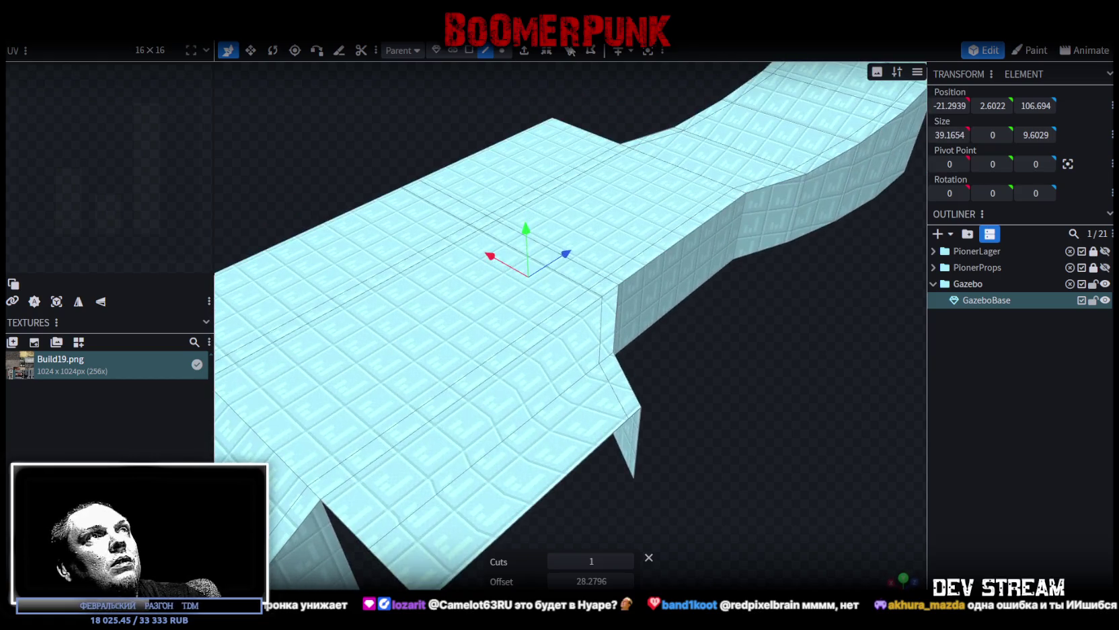
{"action": "left_click", "coordinate": [615, 308], "text": "shift"}
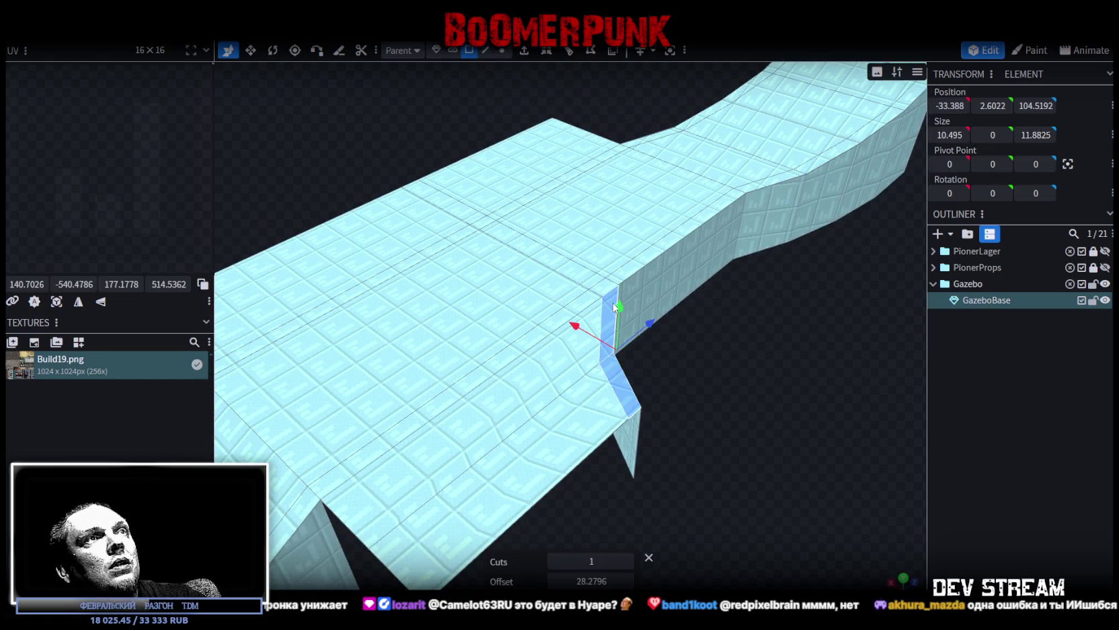
Step: Add more wall faces along the path's top edge to the selection
{"action": "left_click", "coordinate": [714, 205], "text": "shift"}
{"action": "mouse_move", "coordinate": [789, 277]}
{"action": "left_mouse_down"}
{"action": "mouse_move", "coordinate": [692, 434]}
{"action": "mouse_move", "coordinate": [562, 429]}
{"action": "mouse_move", "coordinate": [680, 412]}
{"action": "left_mouse_up"}
{"action": "scroll", "coordinate": [679, 413], "scroll_direction": "up", "scroll_amount": 3}
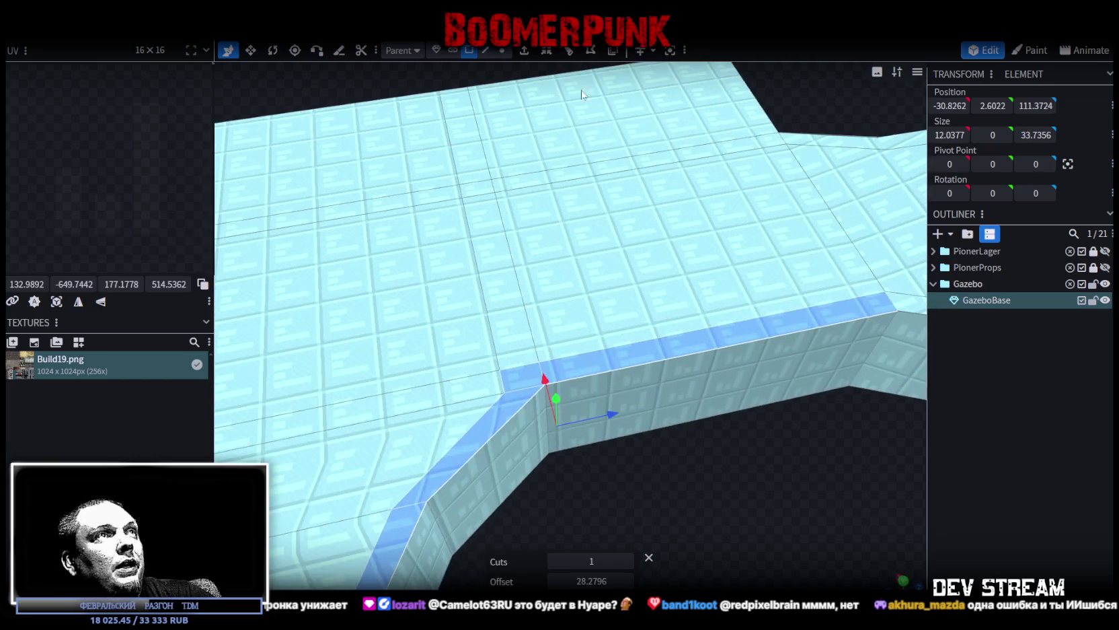
Step: In edge mode, move an edge on the path's top surface 0.75 along the blue axis
{"action": "left_click", "coordinate": [487, 51]}
{"action": "left_click", "coordinate": [475, 290]}
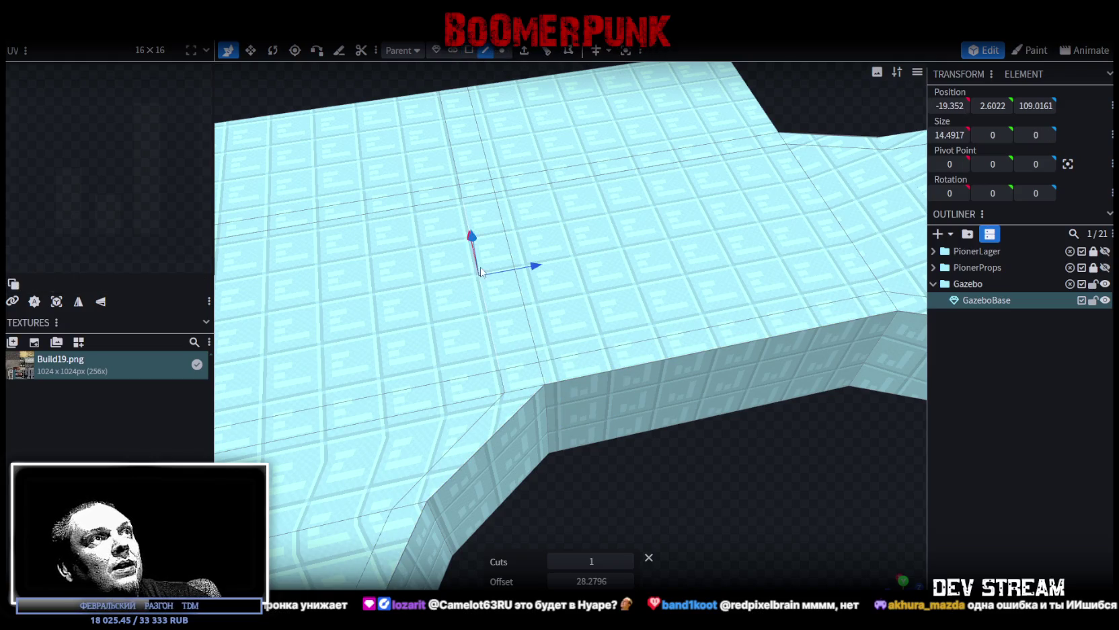
{"action": "left_click_drag", "start_coordinate": [532, 266], "coordinate": [547, 270]}
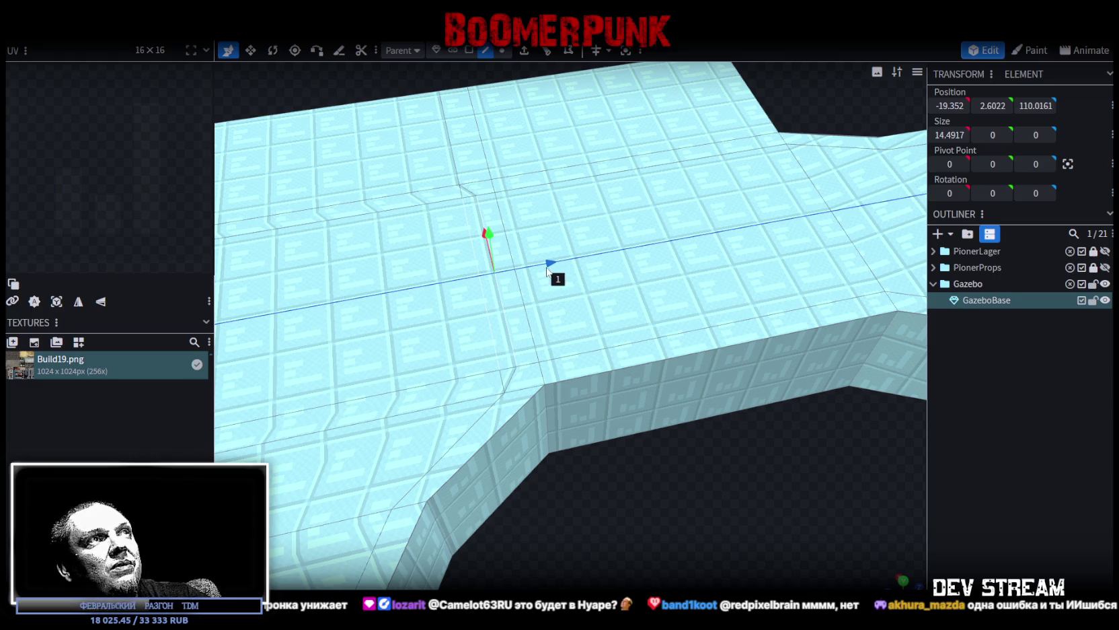
{"action": "scroll", "coordinate": [547, 270], "scroll_direction": "down", "scroll_amount": 2}
{"action": "scroll", "coordinate": [460, 127], "scroll_direction": "up", "scroll_amount": 2}
{"action": "scroll", "coordinate": [473, 150], "scroll_direction": "up", "scroll_amount": 2}
{"action": "mouse_move", "coordinate": [506, 151]}
{"action": "left_mouse_down"}
{"action": "mouse_move", "coordinate": [742, 370]}
{"action": "mouse_move", "coordinate": [724, 366]}
{"action": "mouse_move", "coordinate": [742, 362]}
{"action": "mouse_move", "coordinate": [735, 344]}
{"action": "mouse_move", "coordinate": [716, 422]}
{"action": "mouse_move", "coordinate": [713, 384]}
{"action": "mouse_move", "coordinate": [726, 385]}
{"action": "mouse_move", "coordinate": [700, 349]}
{"action": "left_mouse_up"}
Step: In face mode, select the side wall faces along the curving path, then a top face
{"action": "left_click", "coordinate": [473, 54]}
{"action": "left_click", "coordinate": [582, 414]}
{"action": "left_click", "coordinate": [595, 317], "text": "shift"}
{"action": "left_click", "coordinate": [700, 316], "text": "shift"}
{"action": "mouse_move", "coordinate": [765, 344]}
{"action": "left_mouse_down"}
{"action": "mouse_move", "coordinate": [623, 465]}
{"action": "mouse_move", "coordinate": [642, 265]}
{"action": "left_mouse_up"}
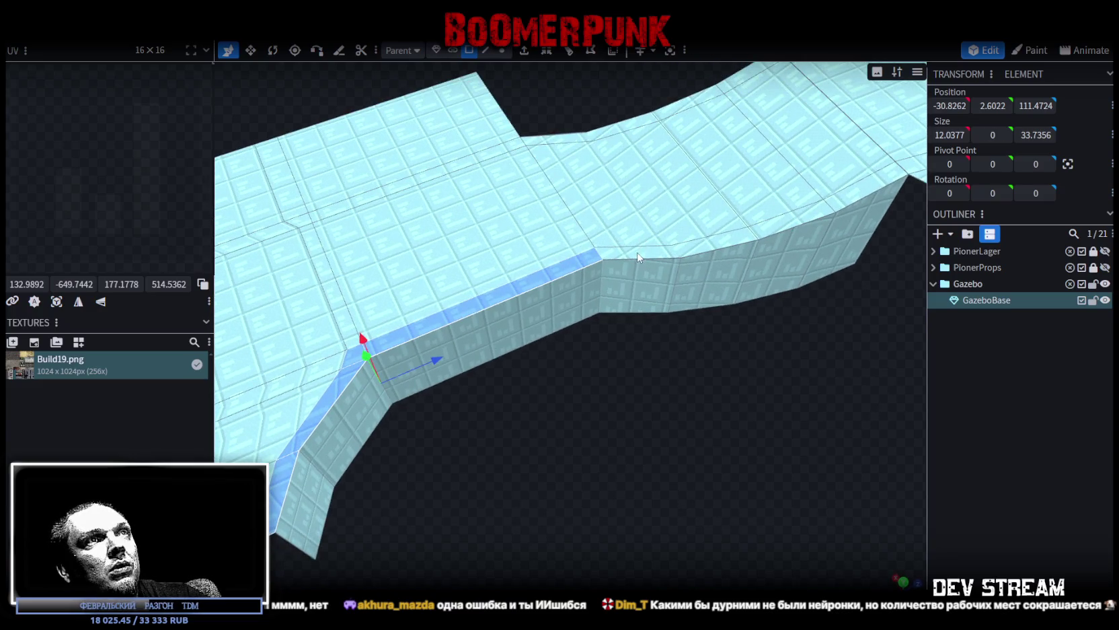
{"action": "left_click", "coordinate": [639, 258], "text": "shift"}
{"action": "left_click", "coordinate": [706, 249], "text": "shift"}
{"action": "left_click", "coordinate": [774, 229], "text": "shift"}
{"action": "mouse_move", "coordinate": [740, 404]}
{"action": "left_mouse_down"}
{"action": "mouse_move", "coordinate": [695, 441]}
{"action": "mouse_move", "coordinate": [613, 309]}
{"action": "mouse_move", "coordinate": [528, 369]}
{"action": "mouse_move", "coordinate": [622, 364]}
{"action": "mouse_move", "coordinate": [627, 413]}
{"action": "mouse_move", "coordinate": [555, 392]}
{"action": "mouse_move", "coordinate": [521, 438]}
{"action": "mouse_move", "coordinate": [599, 444]}
{"action": "mouse_move", "coordinate": [584, 390]}
{"action": "mouse_move", "coordinate": [767, 372]}
{"action": "mouse_move", "coordinate": [687, 355]}
{"action": "mouse_move", "coordinate": [693, 330]}
{"action": "mouse_move", "coordinate": [472, 305]}
{"action": "mouse_move", "coordinate": [645, 342]}
{"action": "mouse_move", "coordinate": [572, 186]}
{"action": "left_mouse_up"}
{"action": "left_click", "coordinate": [614, 309], "text": "shift"}
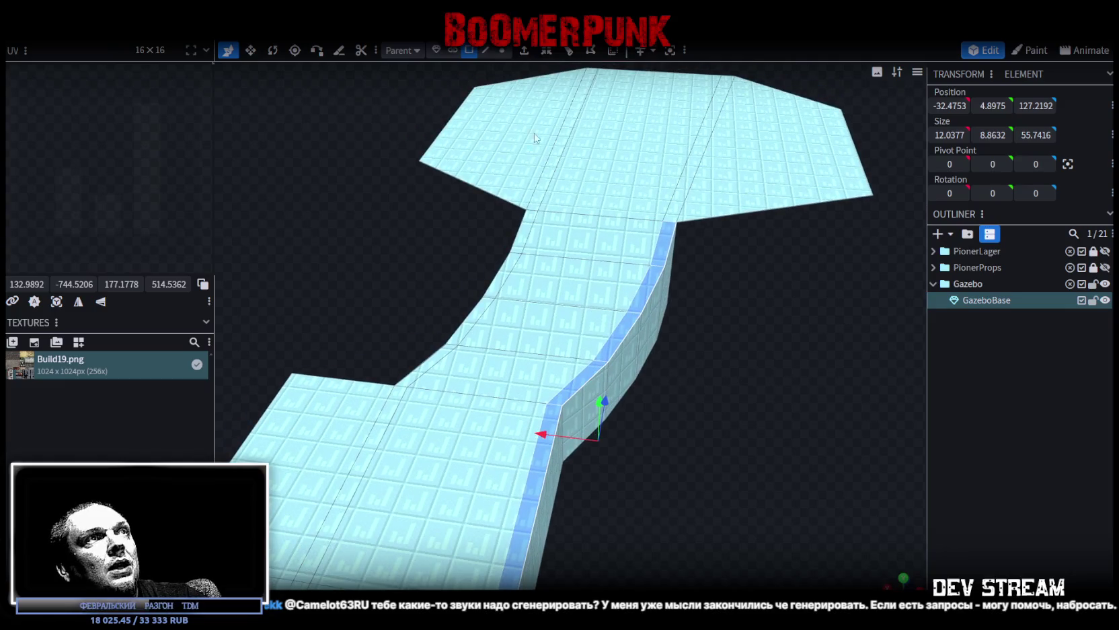
{"action": "left_click", "coordinate": [577, 259]}
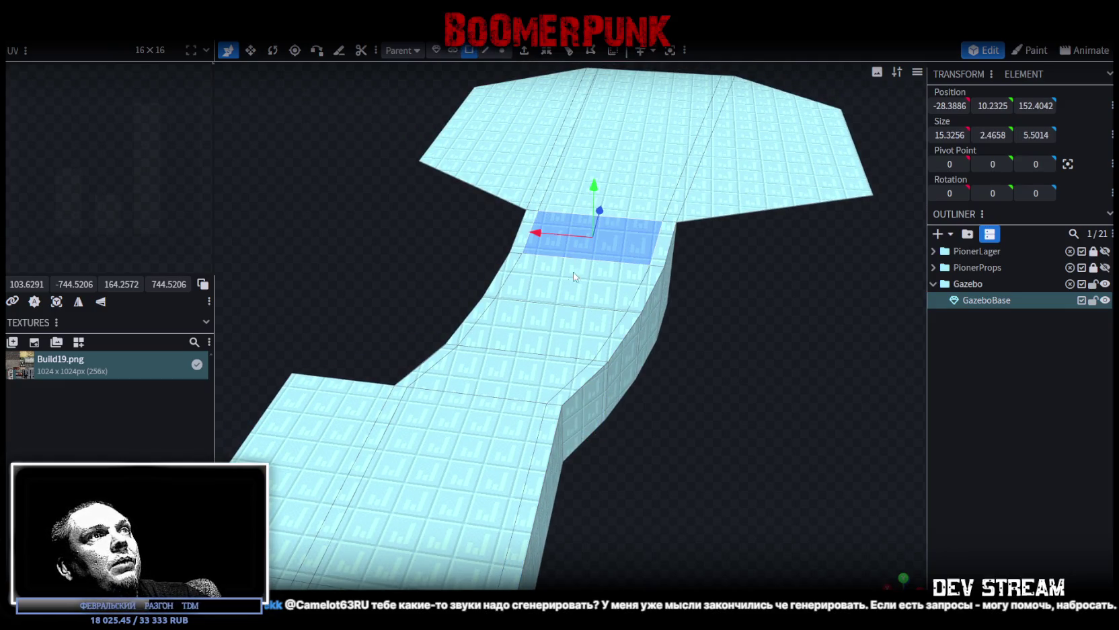
Step: Select the long strip of path faces and split them into their own mesh
{"action": "left_click", "coordinate": [578, 286], "text": "shift"}
{"action": "left_click", "coordinate": [538, 330], "text": "shift"}
{"action": "mouse_move", "coordinate": [538, 330]}
{"action": "left_mouse_down"}
{"action": "mouse_move", "coordinate": [689, 400]}
{"action": "mouse_move", "coordinate": [691, 343]}
{"action": "mouse_move", "coordinate": [791, 351]}
{"action": "mouse_move", "coordinate": [417, 402]}
{"action": "mouse_move", "coordinate": [599, 459]}
{"action": "mouse_move", "coordinate": [605, 472]}
{"action": "left_mouse_up"}
{"action": "left_click", "coordinate": [452, 422], "text": "shift"}
{"action": "scroll", "coordinate": [607, 418], "scroll_direction": "up", "scroll_amount": 2}
{"action": "scroll", "coordinate": [621, 409], "scroll_direction": "up", "scroll_amount": 2}
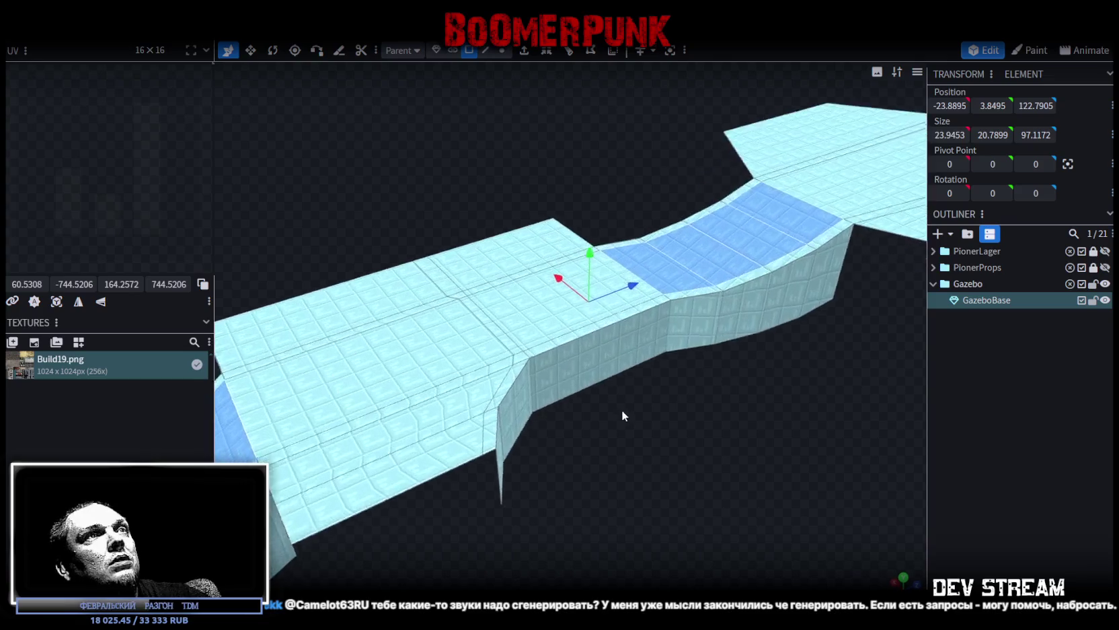
{"action": "left_click_drag", "start_coordinate": [621, 409], "coordinate": [674, 267]}
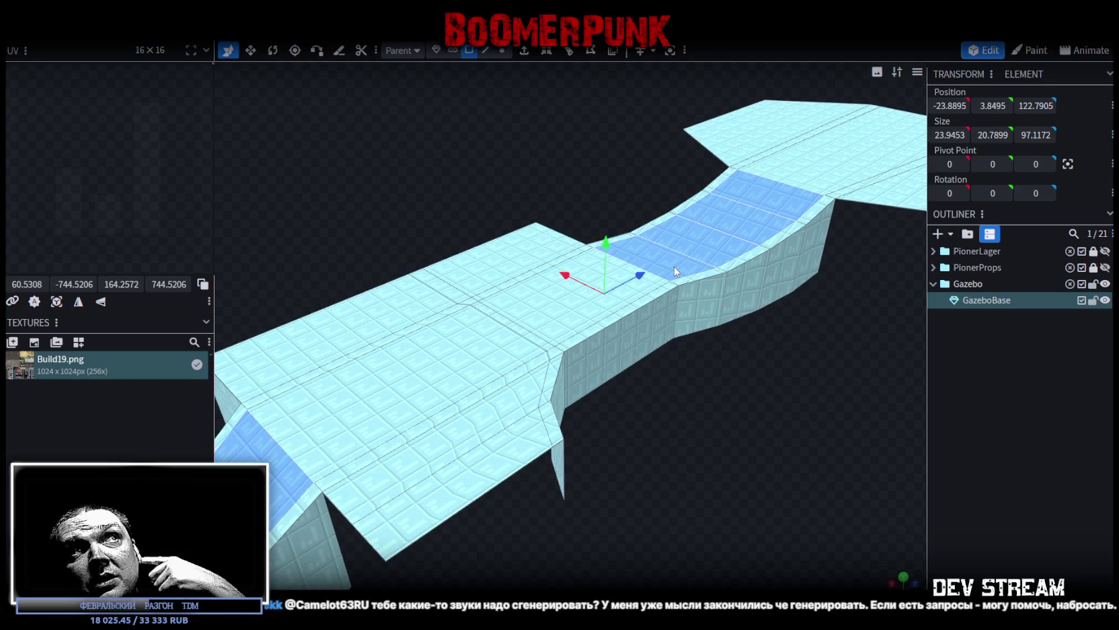
{"action": "right_click", "coordinate": [674, 266]}
{"action": "left_click", "coordinate": [723, 387]}
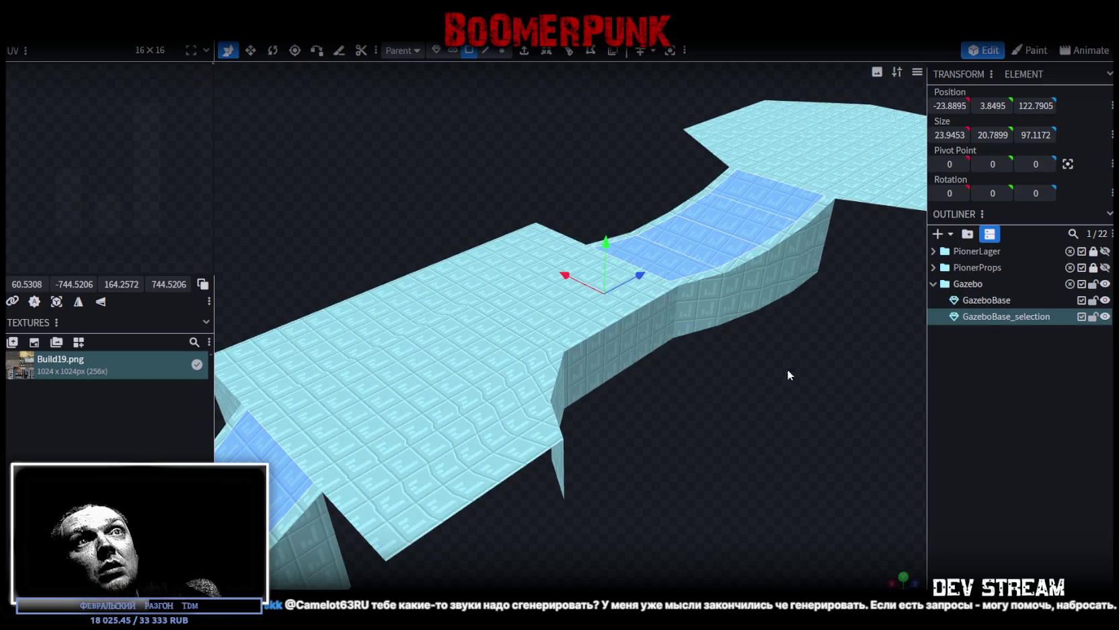
Step: Lock and duplicate the GazeboBase_selection mesh, toggling visibility to check the split
{"action": "left_click", "coordinate": [1064, 321]}
{"action": "key", "text": "ctrl+d"}
{"action": "left_click", "coordinate": [1093, 316]}
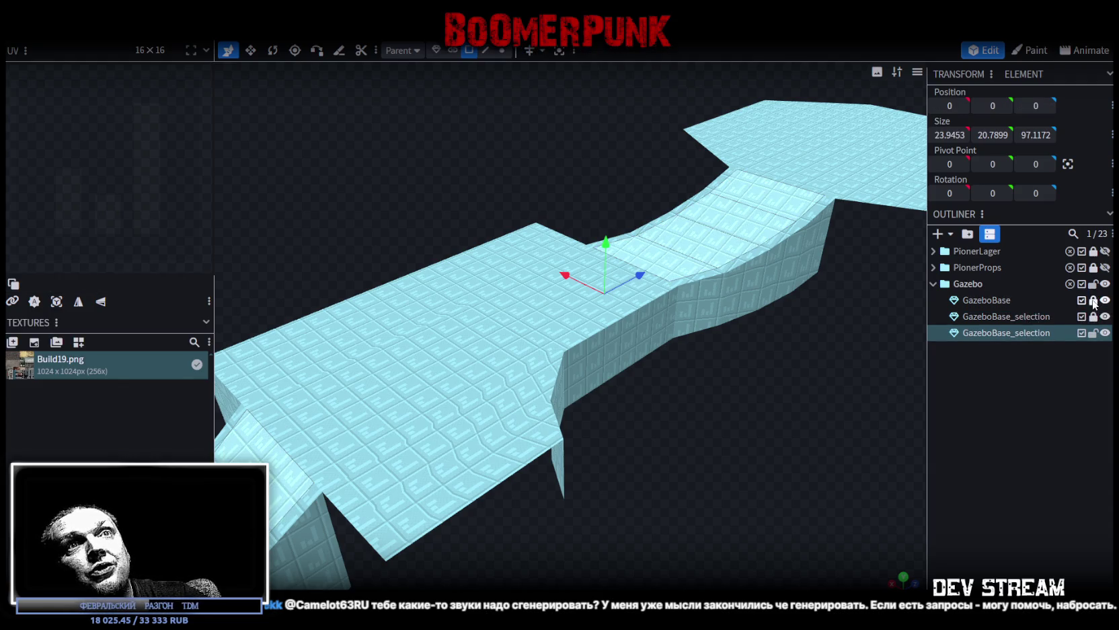
{"action": "left_click", "coordinate": [1105, 300]}
{"action": "left_click", "coordinate": [1105, 316]}
{"action": "left_click", "coordinate": [1106, 300]}
{"action": "mouse_move", "coordinate": [783, 346]}
{"action": "left_mouse_down"}
{"action": "mouse_move", "coordinate": [747, 425]}
{"action": "mouse_move", "coordinate": [722, 405]}
{"action": "mouse_move", "coordinate": [610, 160]}
{"action": "left_mouse_up"}
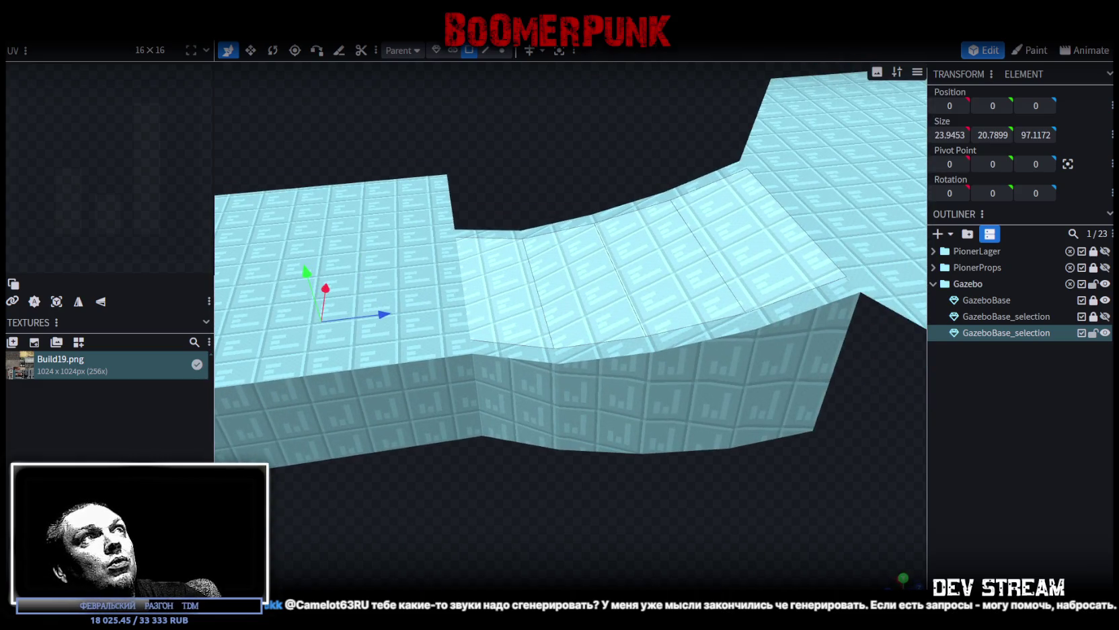
Step: Add a 3-cut loop cut on an edge at the notch of the dip section
{"action": "left_click", "coordinate": [486, 50]}
{"action": "left_click", "coordinate": [495, 240]}
{"action": "mouse_move", "coordinate": [536, 193]}
{"action": "left_mouse_down"}
{"action": "mouse_move", "coordinate": [563, 172]}
{"action": "mouse_move", "coordinate": [562, 137]}
{"action": "mouse_move", "coordinate": [569, 168]}
{"action": "left_mouse_up"}
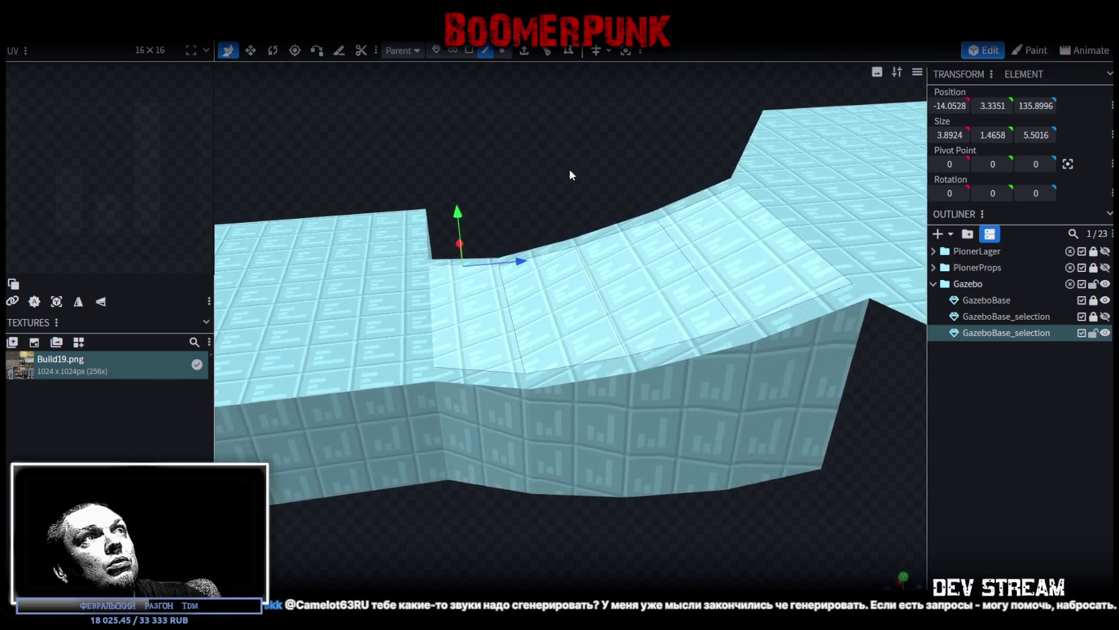
{"action": "left_click", "coordinate": [568, 50]}
{"action": "left_click", "coordinate": [627, 562]}
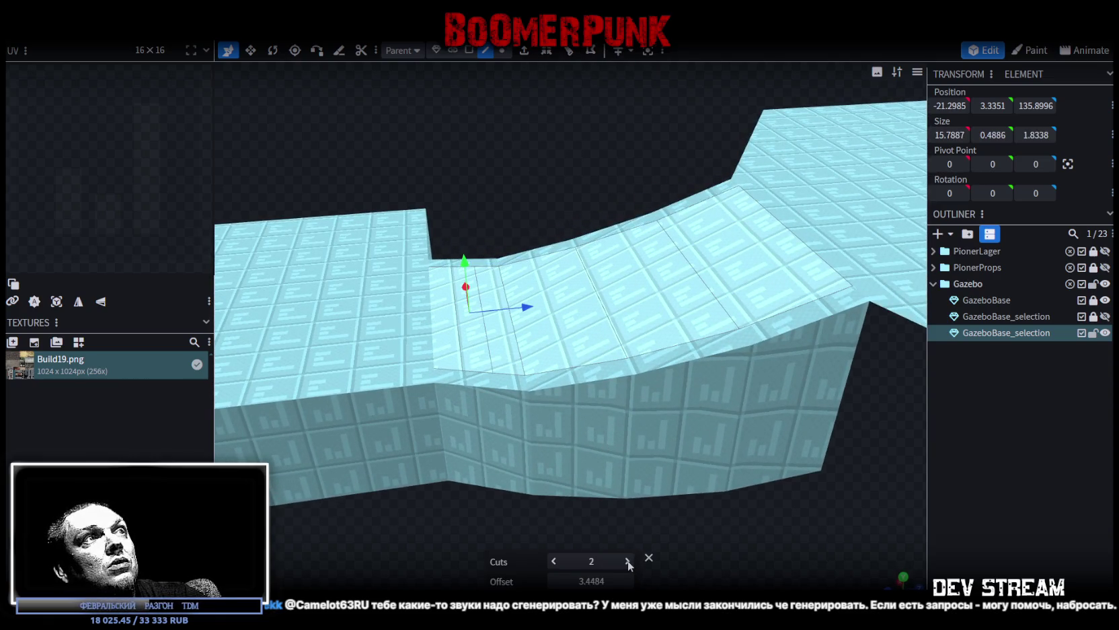
{"action": "left_click", "coordinate": [628, 562]}
{"action": "mouse_move", "coordinate": [773, 538]}
{"action": "left_mouse_down"}
{"action": "mouse_move", "coordinate": [785, 510]}
{"action": "mouse_move", "coordinate": [767, 505]}
{"action": "left_mouse_up"}
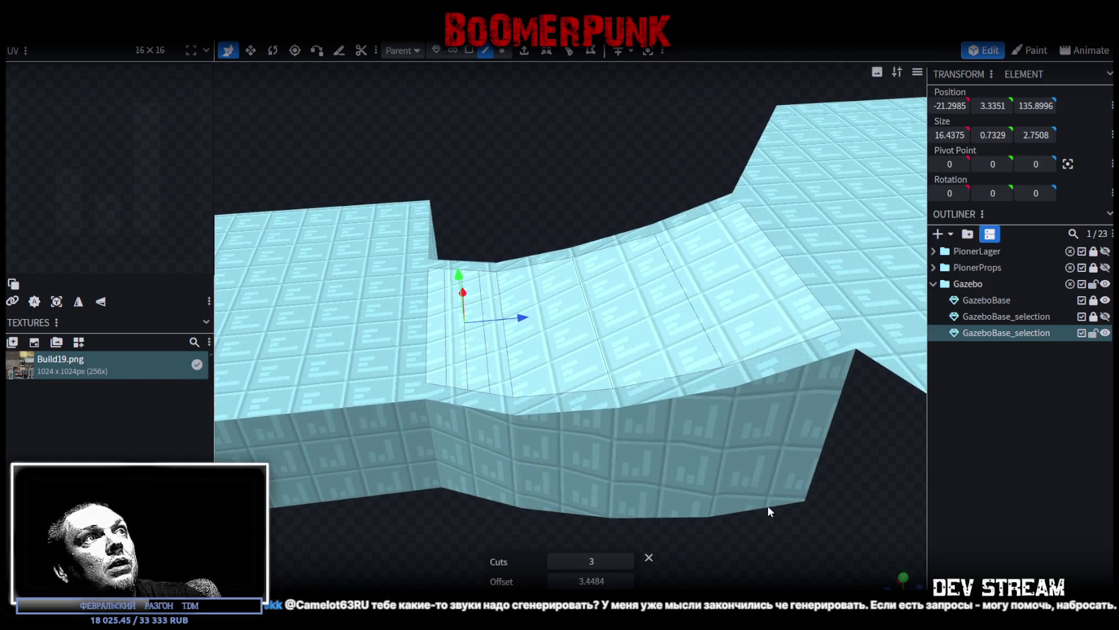
Step: Add a second 3-cut loop cut across another edge of the dip
{"action": "left_click", "coordinate": [550, 269]}
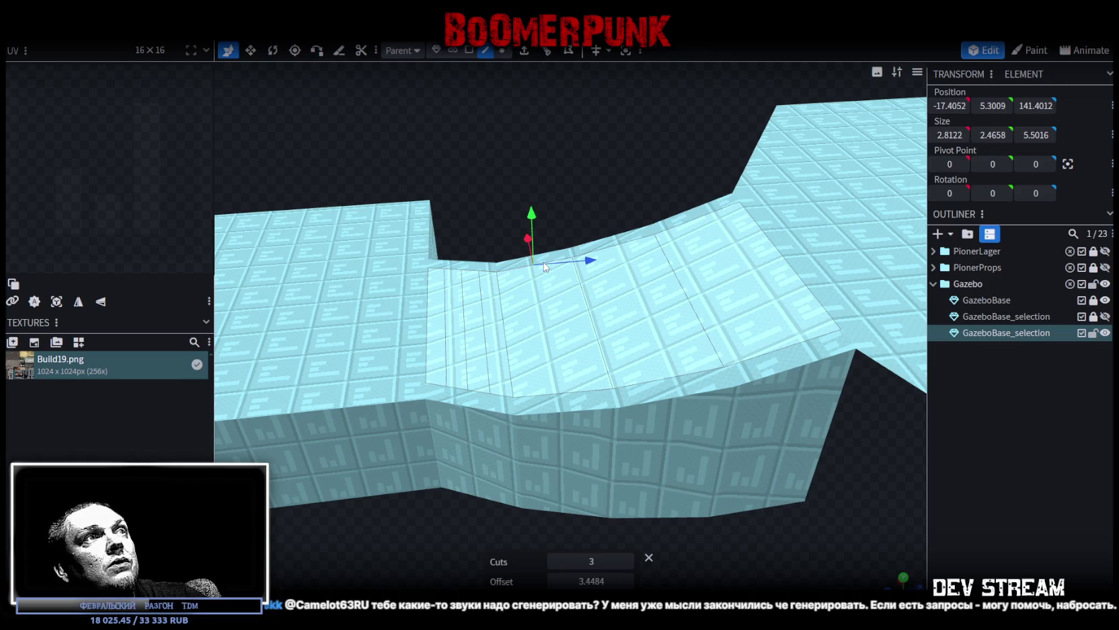
{"action": "left_click", "coordinate": [551, 58]}
{"action": "left_click", "coordinate": [634, 247]}
{"action": "left_click", "coordinate": [556, 62]}
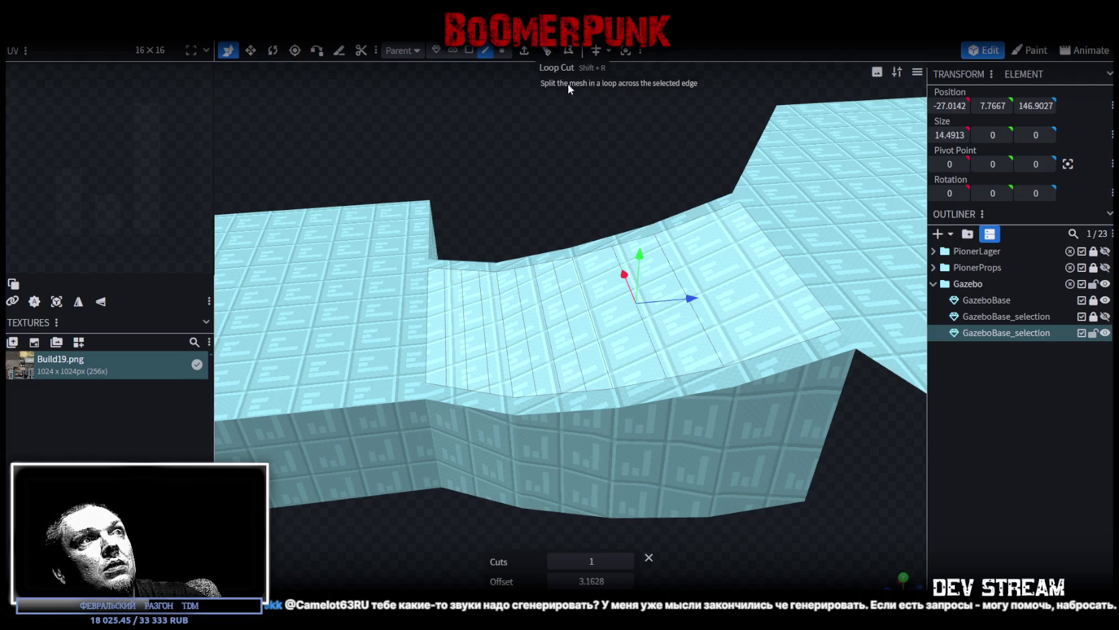
{"action": "left_click", "coordinate": [629, 559]}
{"action": "left_click", "coordinate": [629, 558]}
Step: Add a 3-cut loop cut at offset 3.0431 across a face near the dip's edge
{"action": "left_click_drag", "start_coordinate": [673, 565], "coordinate": [744, 563]}
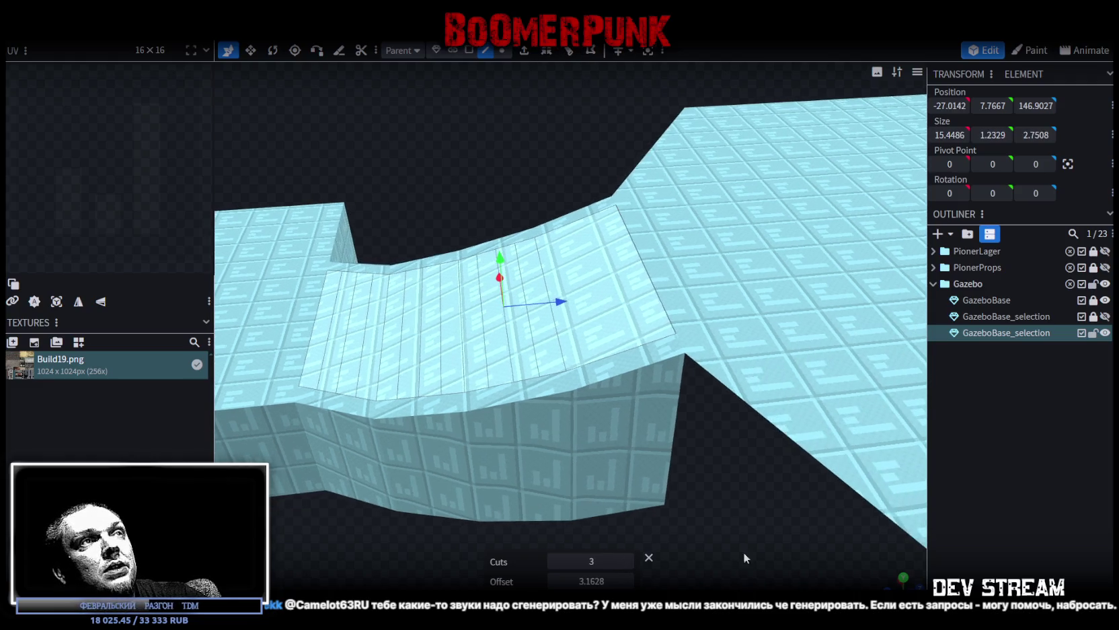
{"action": "left_click", "coordinate": [622, 340]}
{"action": "left_click", "coordinate": [549, 54]}
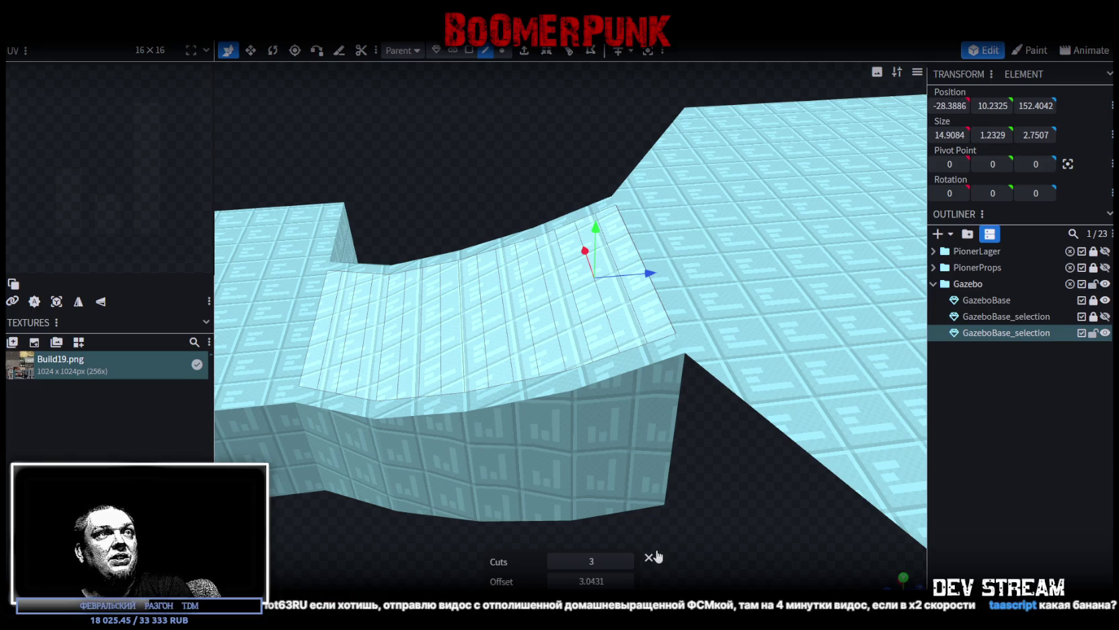
{"action": "mouse_move", "coordinate": [607, 514]}
{"action": "left_mouse_down"}
{"action": "mouse_move", "coordinate": [568, 400]}
{"action": "mouse_move", "coordinate": [584, 460]}
{"action": "mouse_move", "coordinate": [635, 466]}
{"action": "mouse_move", "coordinate": [564, 399]}
{"action": "left_mouse_up"}
Step: Select the strip of faces running along the sloped ramp
{"action": "left_click", "coordinate": [448, 411]}
{"action": "left_click", "coordinate": [538, 400], "text": "shift"}
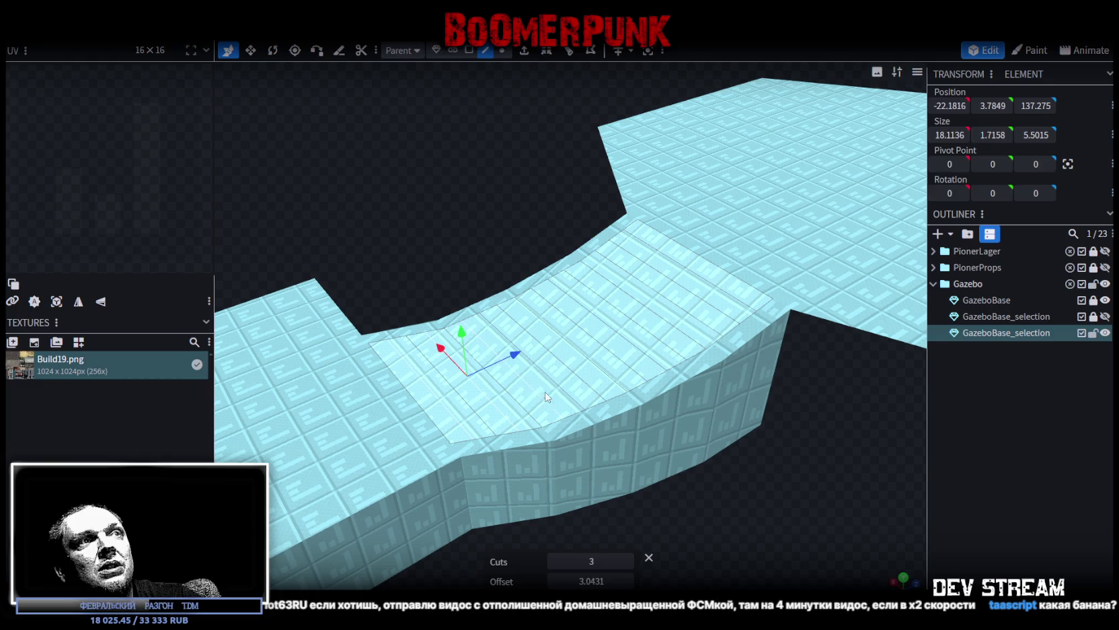
{"action": "left_click", "coordinate": [579, 376], "text": "shift"}
{"action": "left_click_drag", "start_coordinate": [751, 530], "coordinate": [702, 490]}
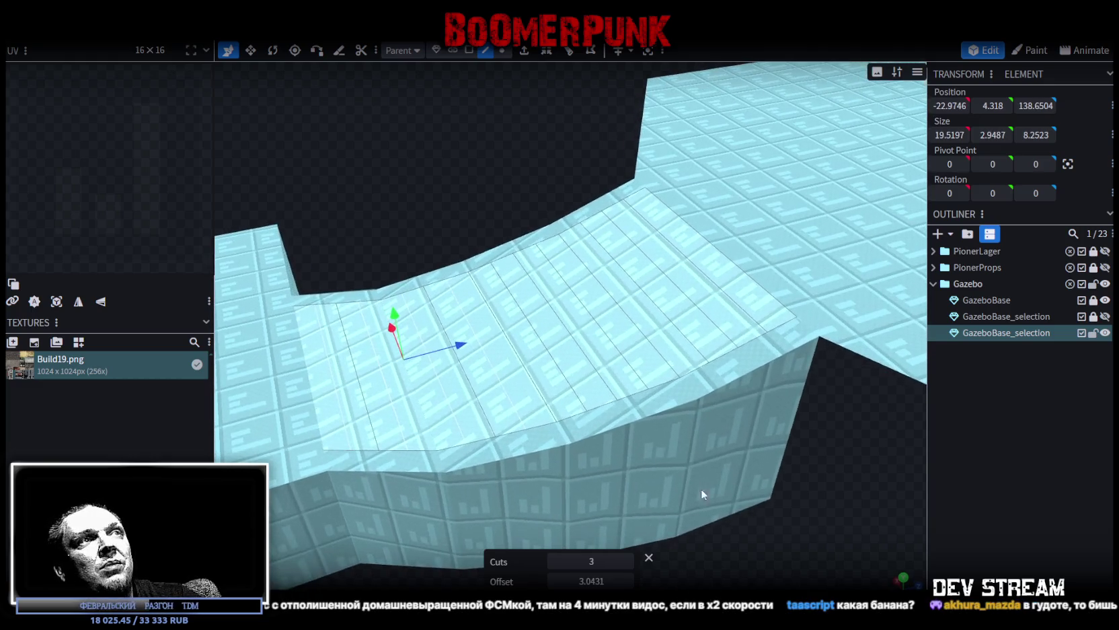
{"action": "left_click", "coordinate": [551, 358], "text": "shift"}
{"action": "left_click", "coordinate": [617, 350], "text": "shift"}
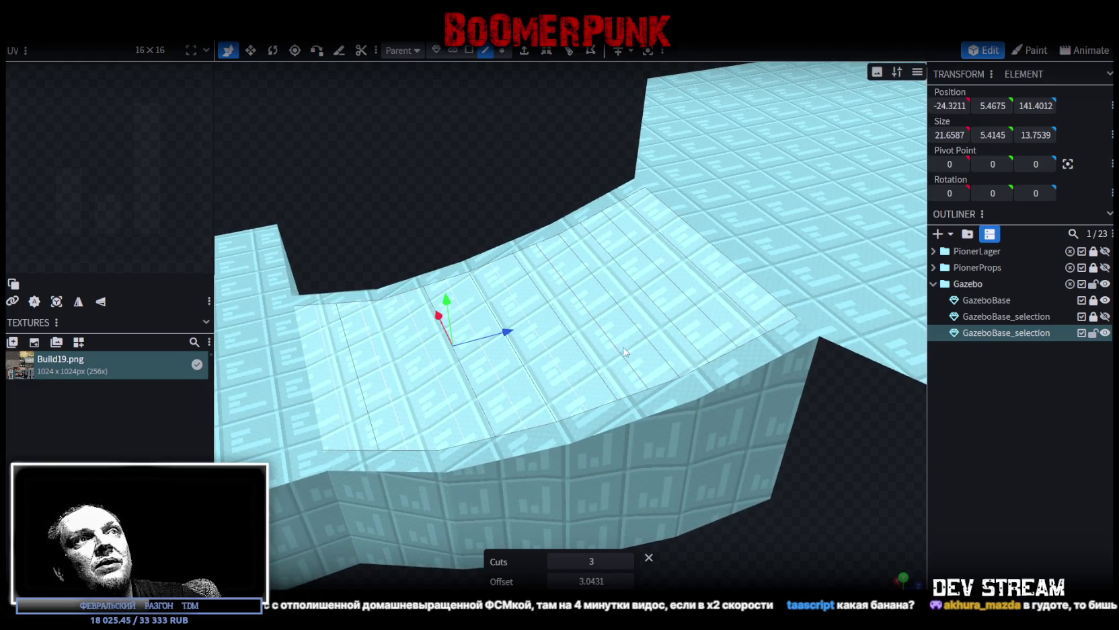
{"action": "left_click", "coordinate": [676, 331], "text": "shift"}
{"action": "left_click", "coordinate": [744, 309], "text": "shift"}
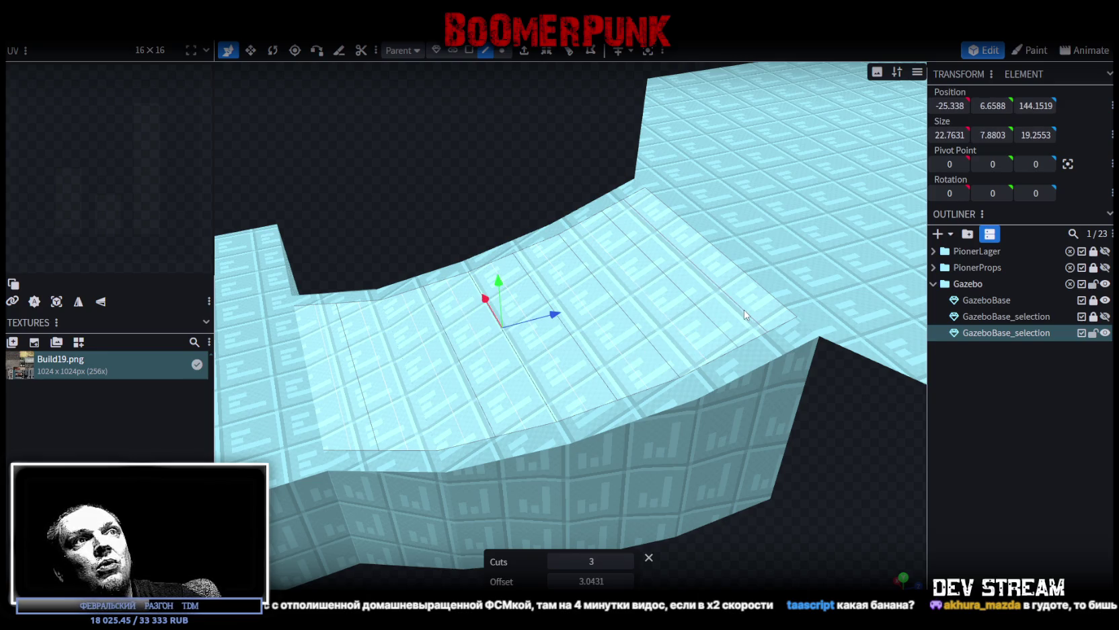
{"action": "mouse_move", "coordinate": [785, 540]}
{"action": "left_mouse_down"}
{"action": "mouse_move", "coordinate": [768, 505]}
{"action": "mouse_move", "coordinate": [796, 546]}
{"action": "left_mouse_up"}
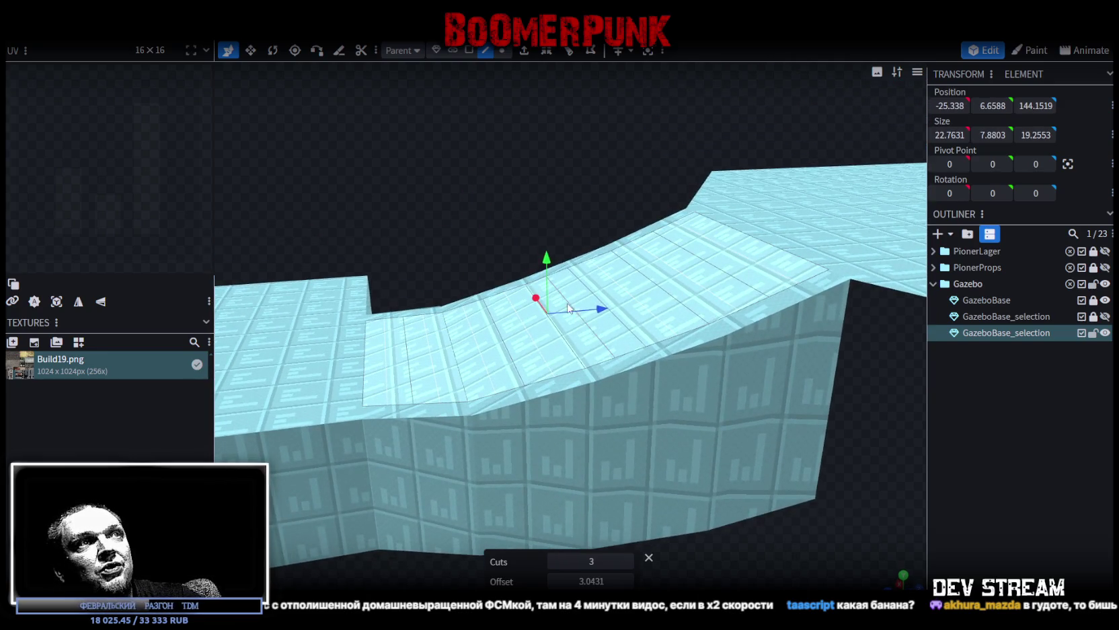
Step: Offset the selected faces along Z (back 0.3, then 0.25) and lower them one unit into steps
{"action": "left_click_drag", "start_coordinate": [594, 309], "coordinate": [619, 312]}
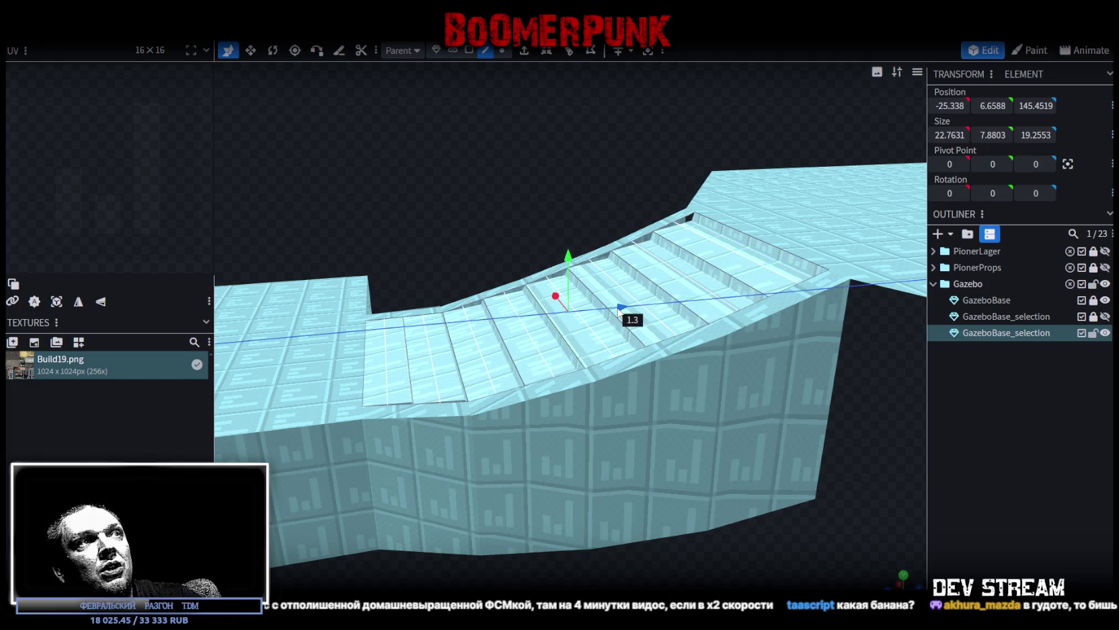
{"action": "mouse_move", "coordinate": [739, 559]}
{"action": "left_mouse_down"}
{"action": "mouse_move", "coordinate": [774, 541]}
{"action": "mouse_move", "coordinate": [748, 537]}
{"action": "left_mouse_up"}
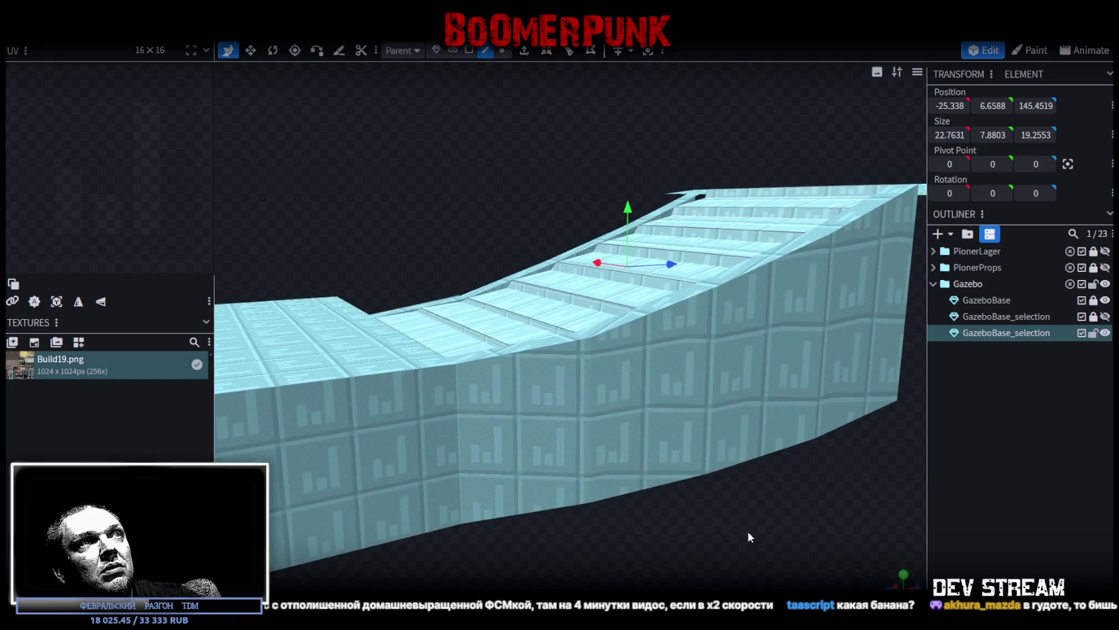
{"action": "left_click_drag", "start_coordinate": [670, 263], "coordinate": [663, 269]}
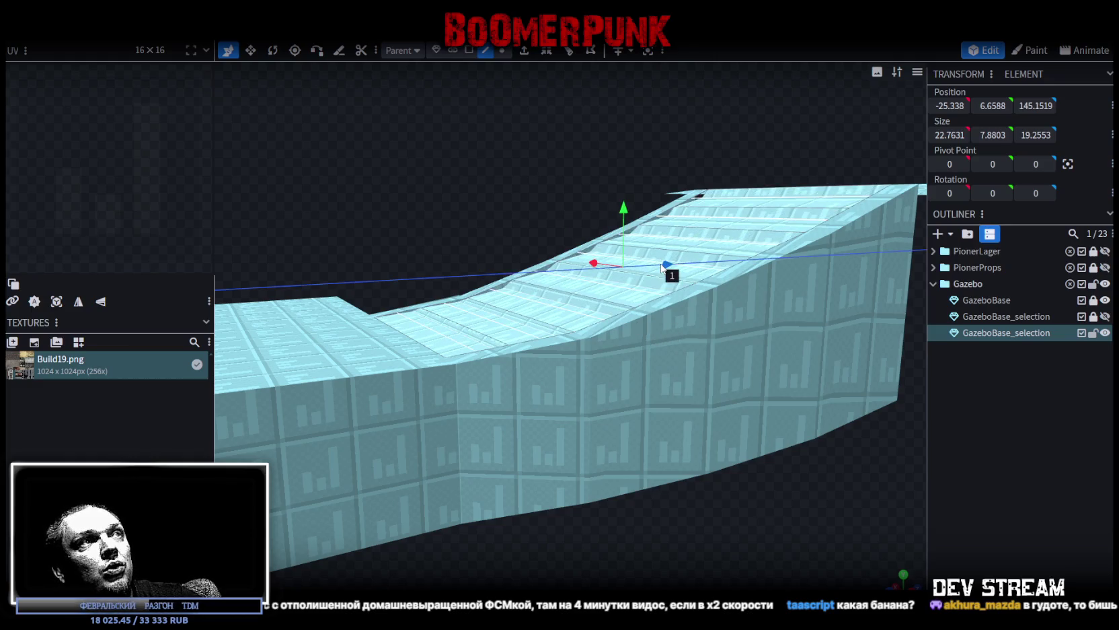
{"action": "left_click_drag", "start_coordinate": [735, 493], "coordinate": [693, 564]}
{"action": "mouse_move", "coordinate": [549, 232]}
{"action": "left_mouse_down"}
{"action": "mouse_move", "coordinate": [549, 253]}
{"action": "mouse_move", "coordinate": [549, 242]}
{"action": "left_mouse_up"}
{"action": "left_click_drag", "start_coordinate": [604, 304], "coordinate": [615, 309]}
{"action": "mouse_move", "coordinate": [700, 565]}
{"action": "left_mouse_down"}
{"action": "mouse_move", "coordinate": [610, 546]}
{"action": "mouse_move", "coordinate": [725, 533]}
{"action": "mouse_move", "coordinate": [715, 492]}
{"action": "mouse_move", "coordinate": [614, 478]}
{"action": "mouse_move", "coordinate": [592, 488]}
{"action": "mouse_move", "coordinate": [669, 484]}
{"action": "mouse_move", "coordinate": [697, 502]}
{"action": "mouse_move", "coordinate": [704, 488]}
{"action": "mouse_move", "coordinate": [769, 474]}
{"action": "mouse_move", "coordinate": [654, 509]}
{"action": "left_mouse_up"}
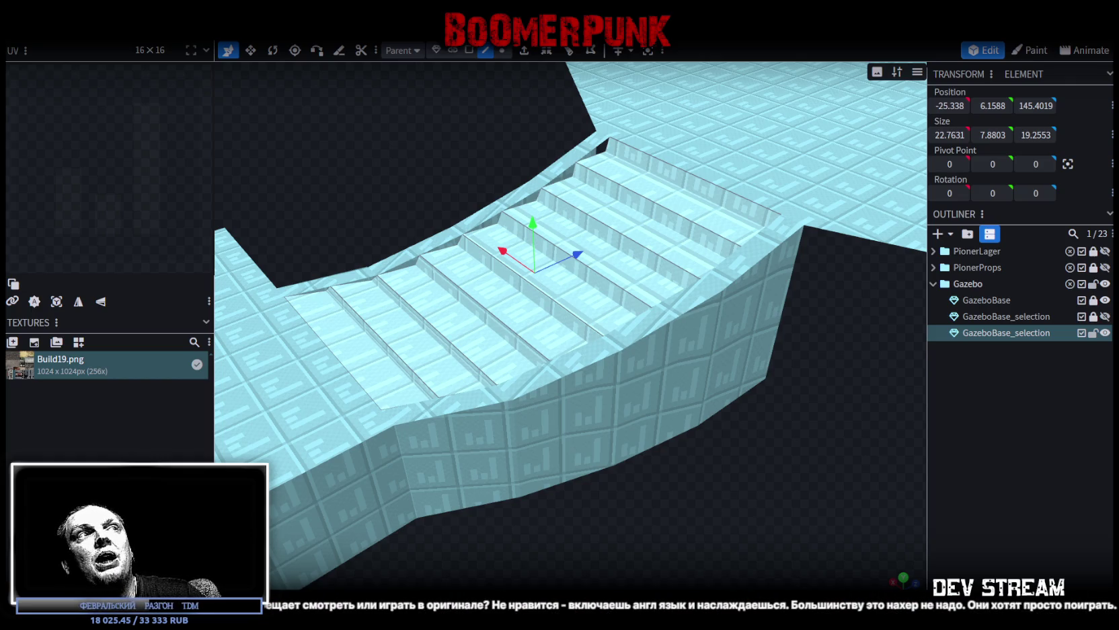
Step: Orbit to a low side view of the stairs, then maximize the browser playing the Godot video
{"action": "mouse_move", "coordinate": [646, 471]}
{"action": "left_mouse_down"}
{"action": "mouse_move", "coordinate": [739, 502]}
{"action": "mouse_move", "coordinate": [748, 493]}
{"action": "left_mouse_up"}
{"action": "left_click_drag", "start_coordinate": [627, 499], "coordinate": [655, 502]}
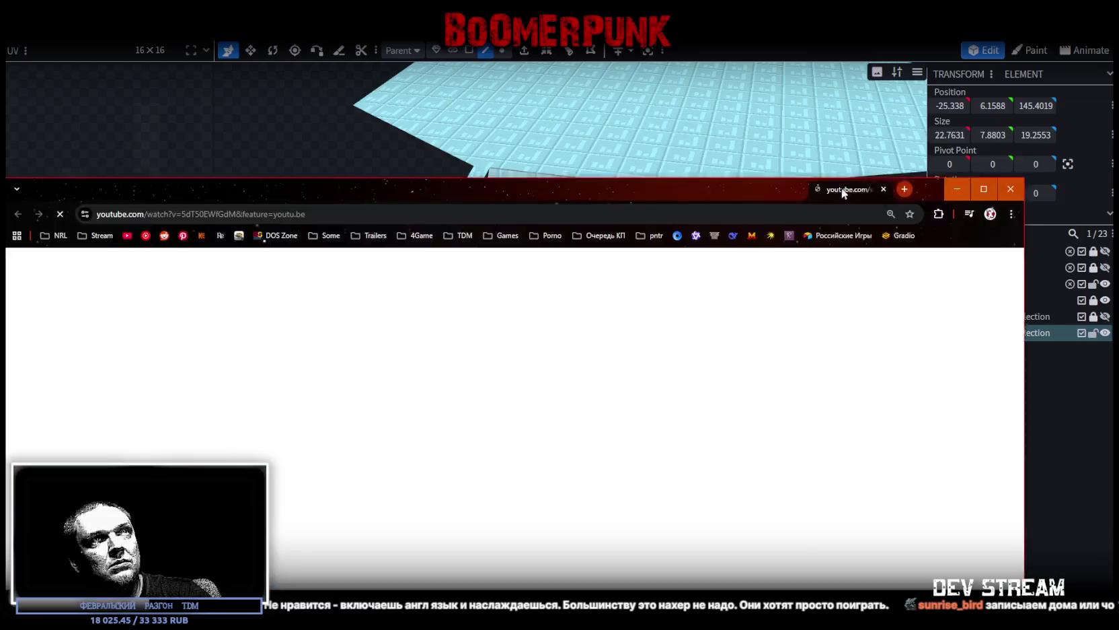
{"action": "double_click", "coordinate": [841, 188]}
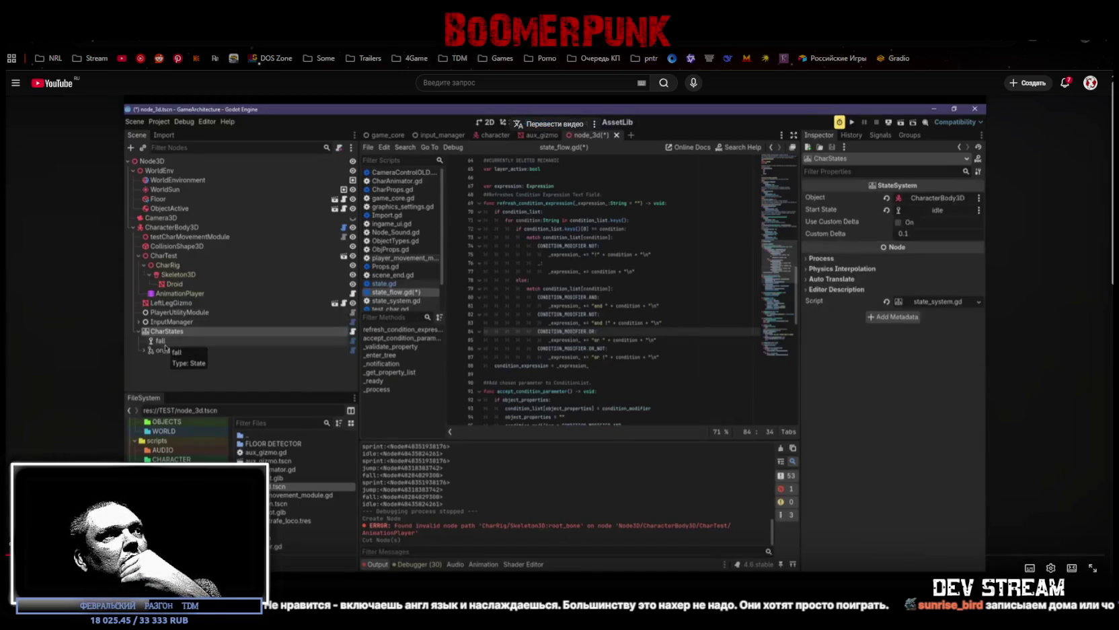
Step: Set the YouTube playback speed to 1.5x
{"action": "left_click", "coordinate": [1051, 567]}
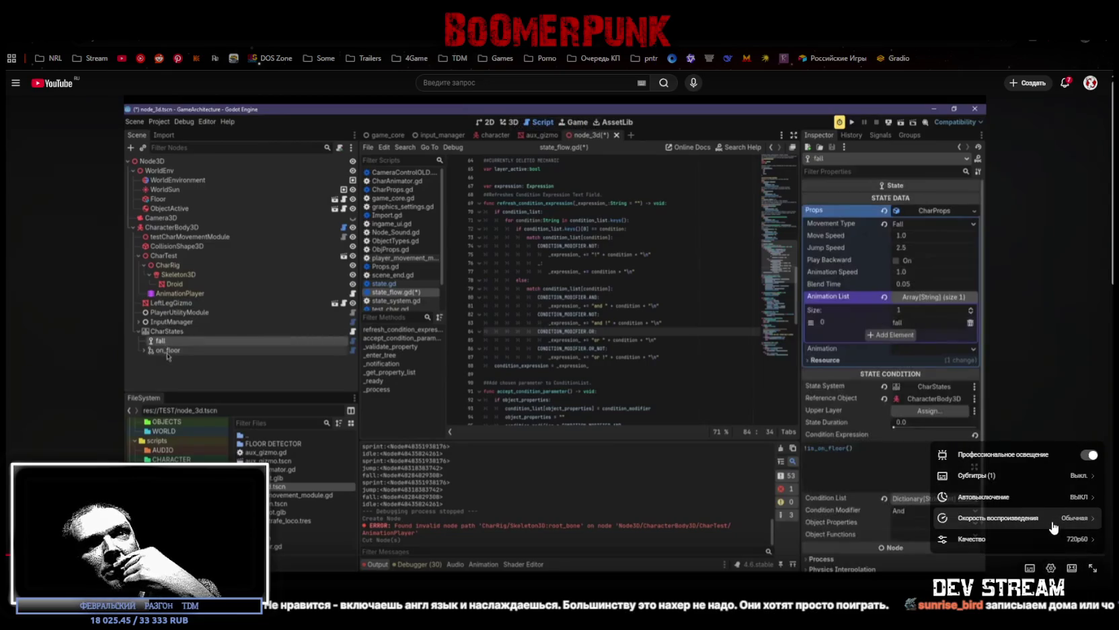
{"action": "left_click", "coordinate": [1051, 526]}
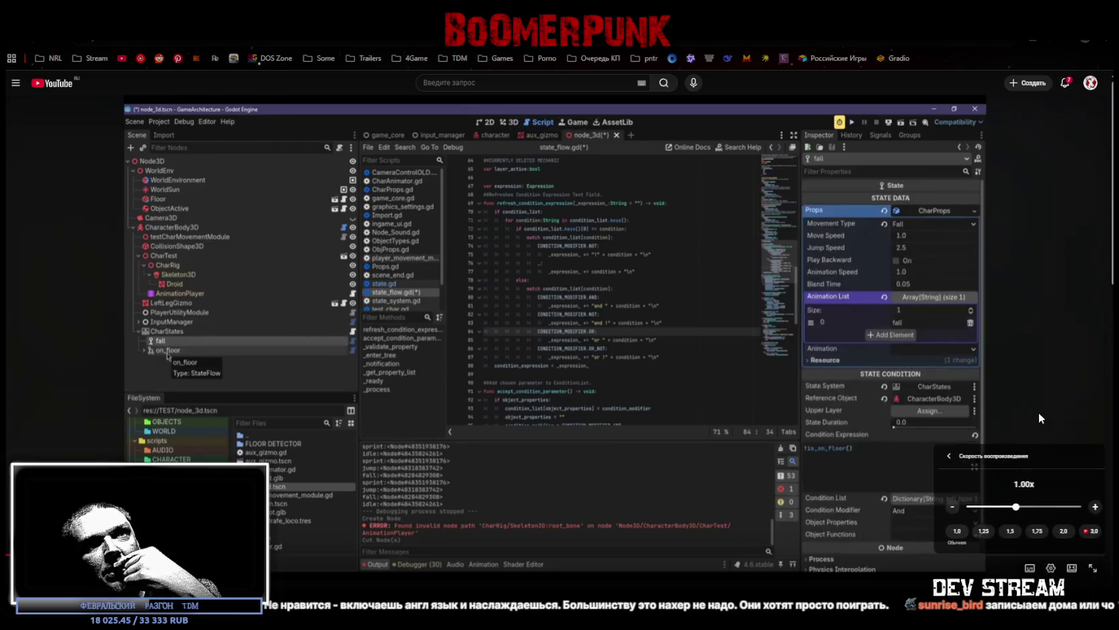
{"action": "left_click", "coordinate": [1007, 532]}
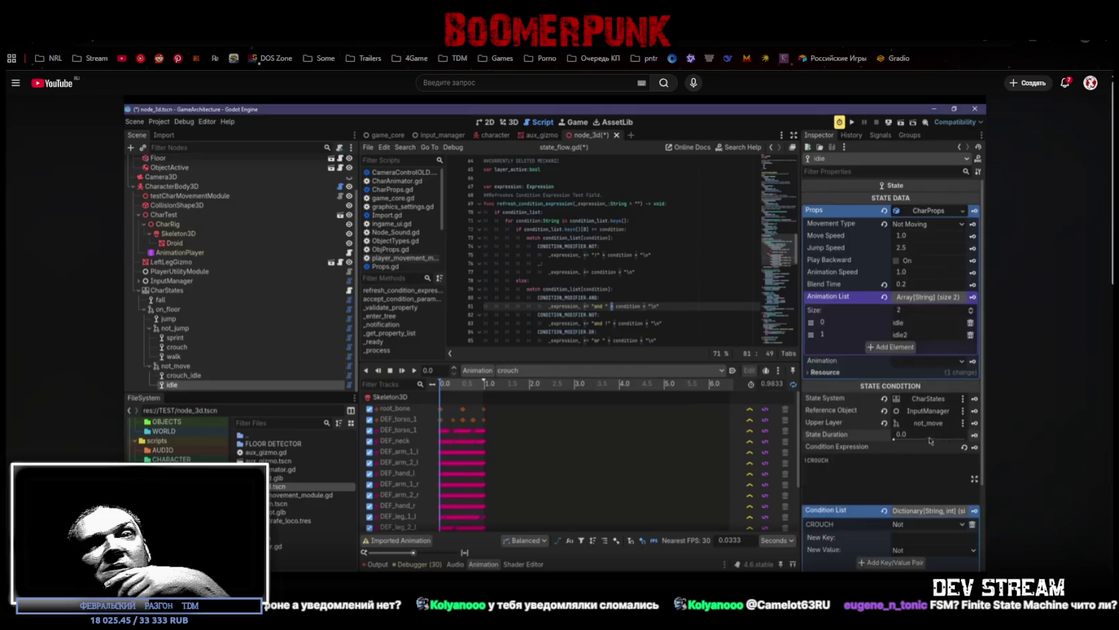
Step: Pause the video on the state condition combining JUMP, CAN_MOVE and SPRINT
{"action": "scroll", "coordinate": [914, 437], "scroll_direction": "down", "scroll_amount": 3}
{"action": "scroll", "coordinate": [914, 438], "scroll_direction": "up", "scroll_amount": 2}
{"action": "left_click_drag", "start_coordinate": [894, 426], "coordinate": [913, 428]}
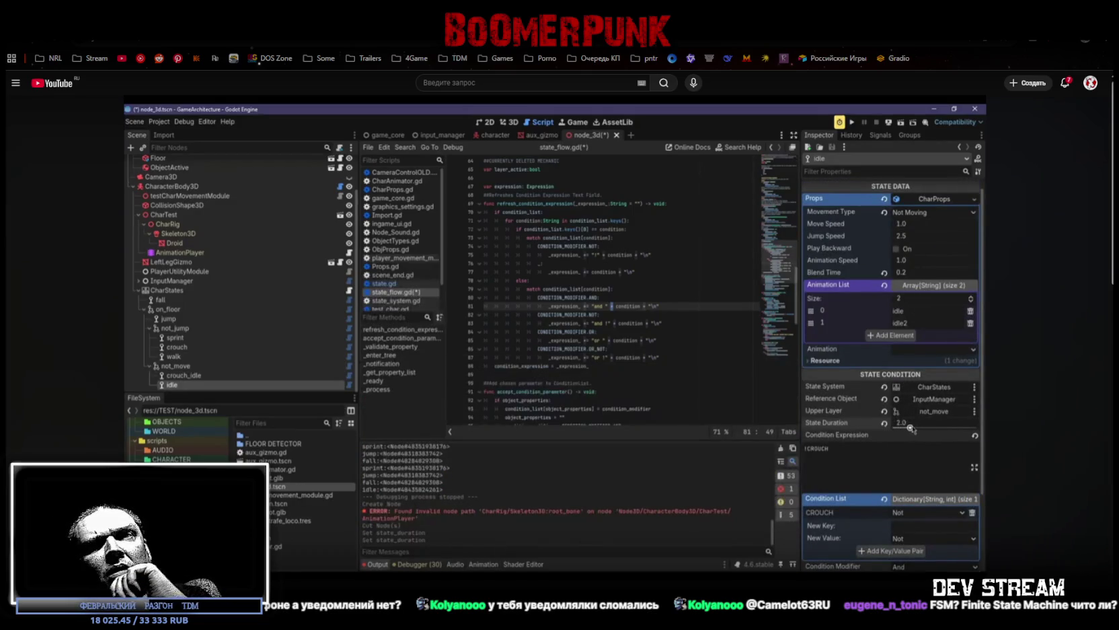
{"action": "key", "text": "ctrl+s"}
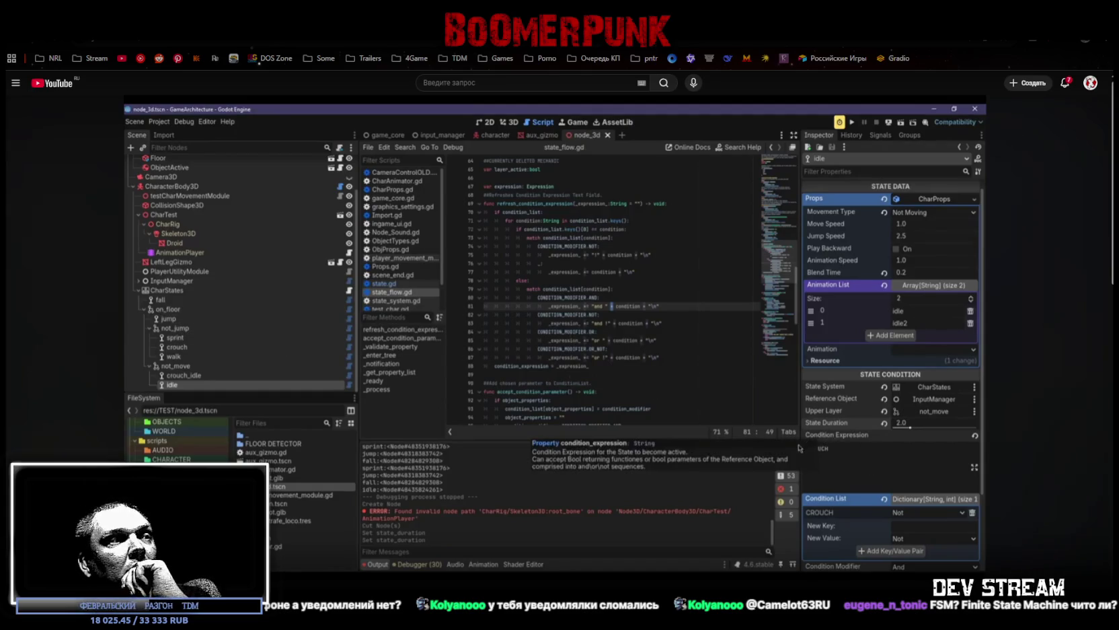
{"action": "left_click", "coordinate": [834, 447]}
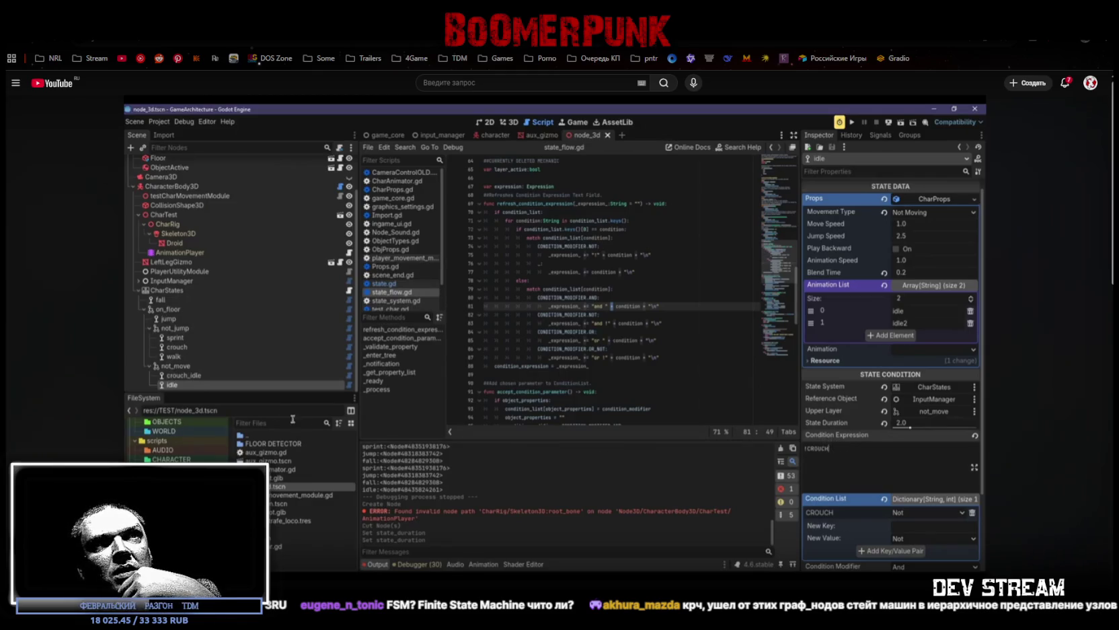
{"action": "left_click", "coordinate": [453, 511]}
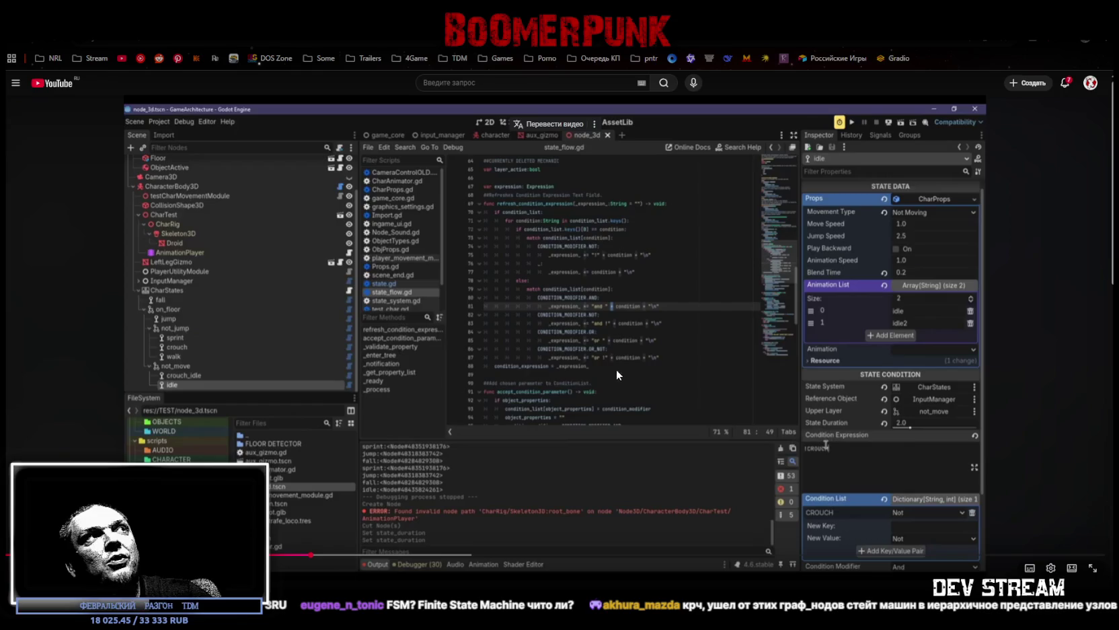
{"action": "mouse_move", "coordinate": [593, 440]}
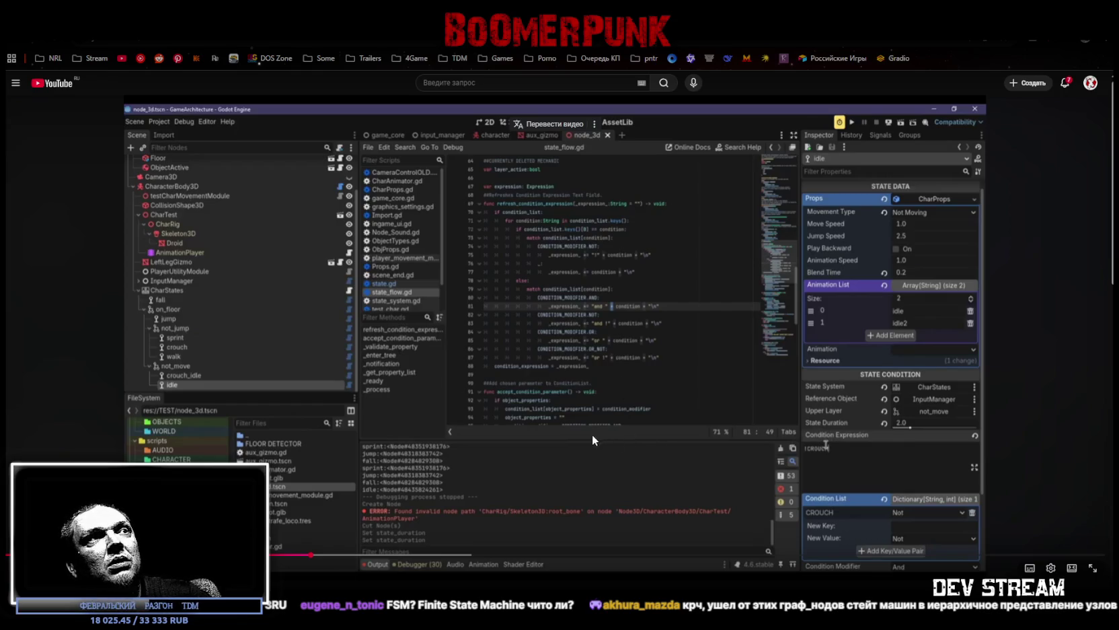
{"action": "left_click", "coordinate": [551, 458]}
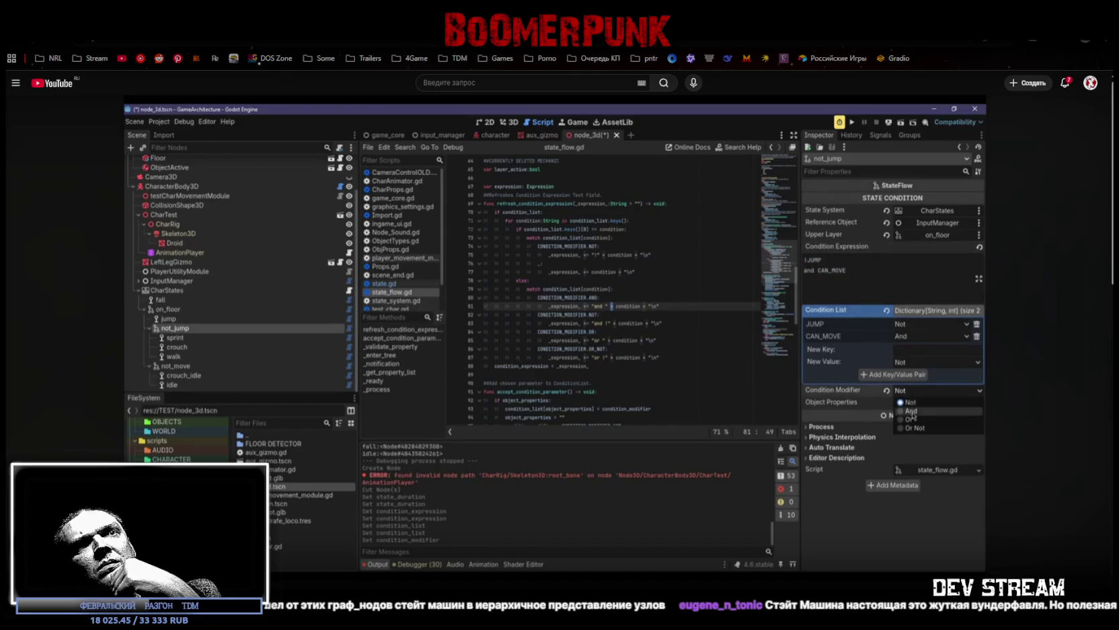
{"action": "left_click", "coordinate": [590, 381]}
Step: Switch to Unity, collapse the ###MAP### branch, and select the Player object
{"action": "key", "text": "alt+Tab"}
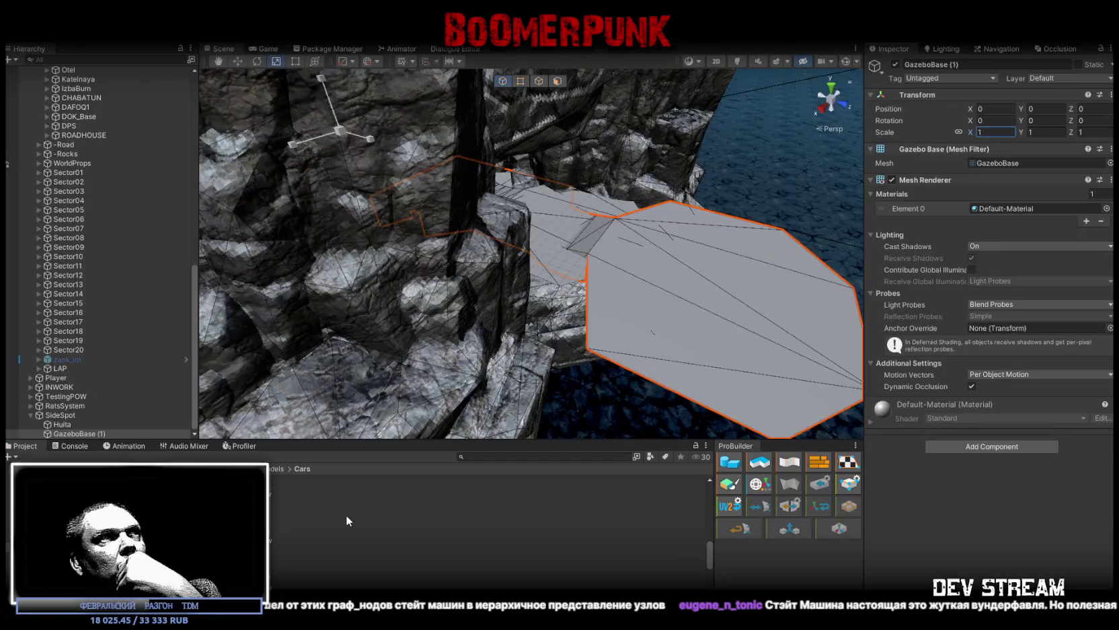
{"action": "scroll", "coordinate": [134, 308], "scroll_direction": "up", "scroll_amount": 10}
{"action": "scroll", "coordinate": [127, 241], "scroll_direction": "up", "scroll_amount": 10}
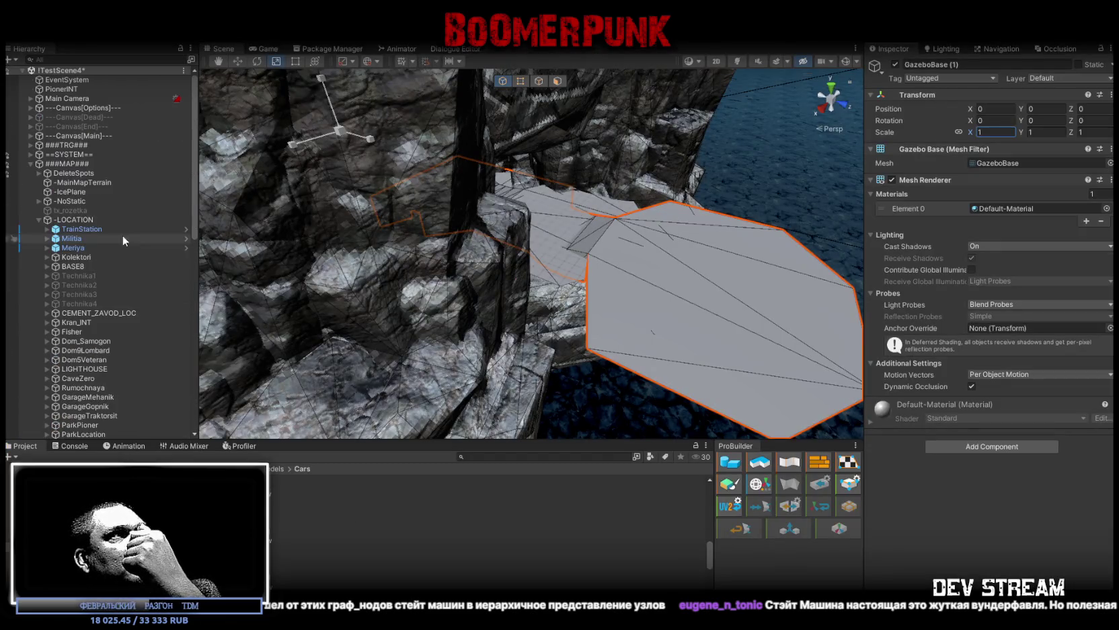
{"action": "left_click", "coordinate": [29, 163]}
{"action": "left_click", "coordinate": [57, 174]}
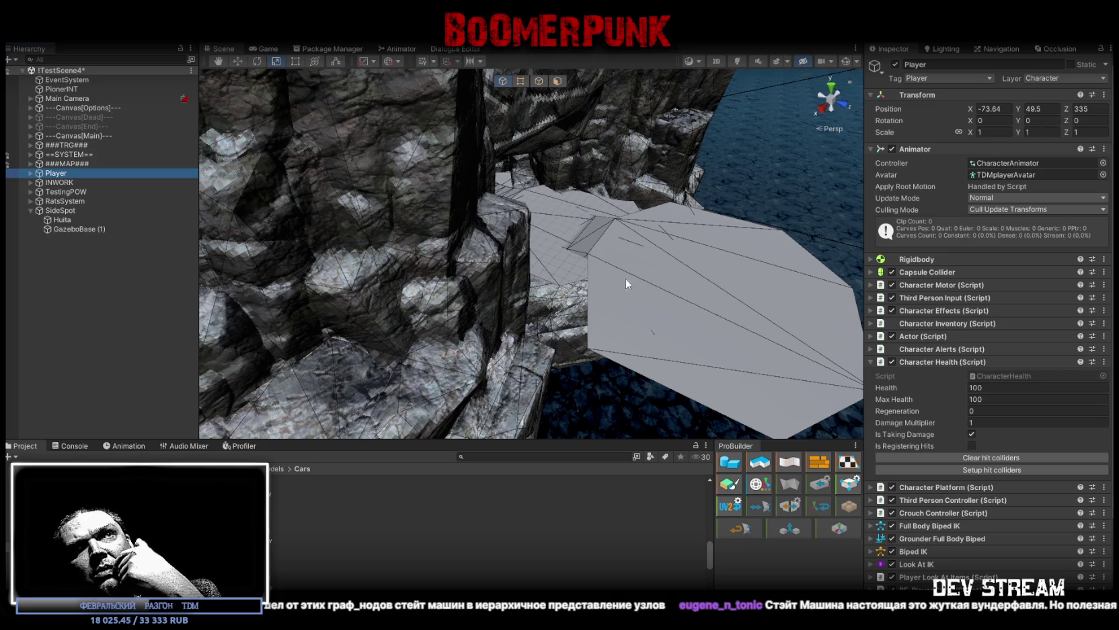
Step: Show the Player's Base Layer animator graph and open the Walking state's blend tree
{"action": "left_click", "coordinate": [412, 49]}
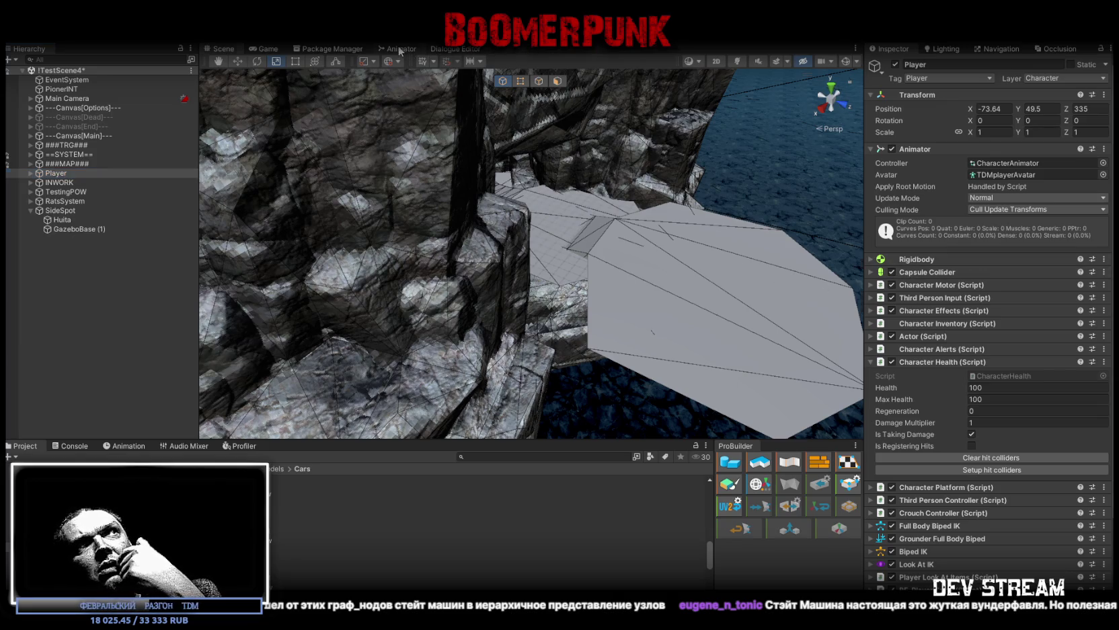
{"action": "scroll", "coordinate": [706, 185], "scroll_direction": "down", "scroll_amount": 2}
{"action": "scroll", "coordinate": [729, 221], "scroll_direction": "down", "scroll_amount": 1}
{"action": "scroll", "coordinate": [613, 256], "scroll_direction": "up", "scroll_amount": 3}
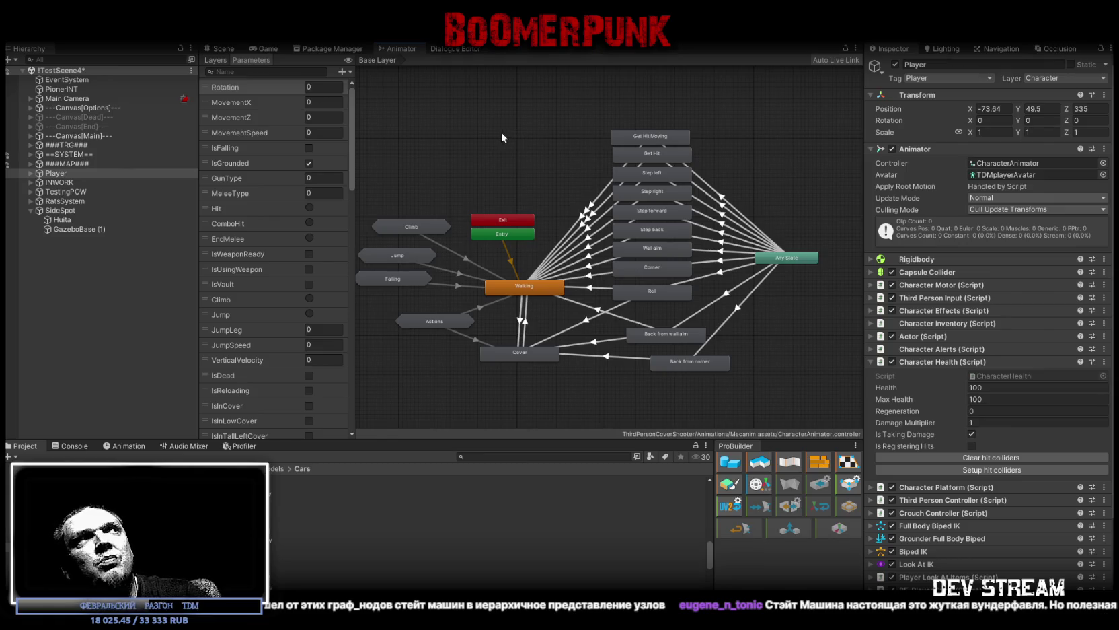
{"action": "middle_click_drag", "start_coordinate": [491, 135], "coordinate": [514, 124]}
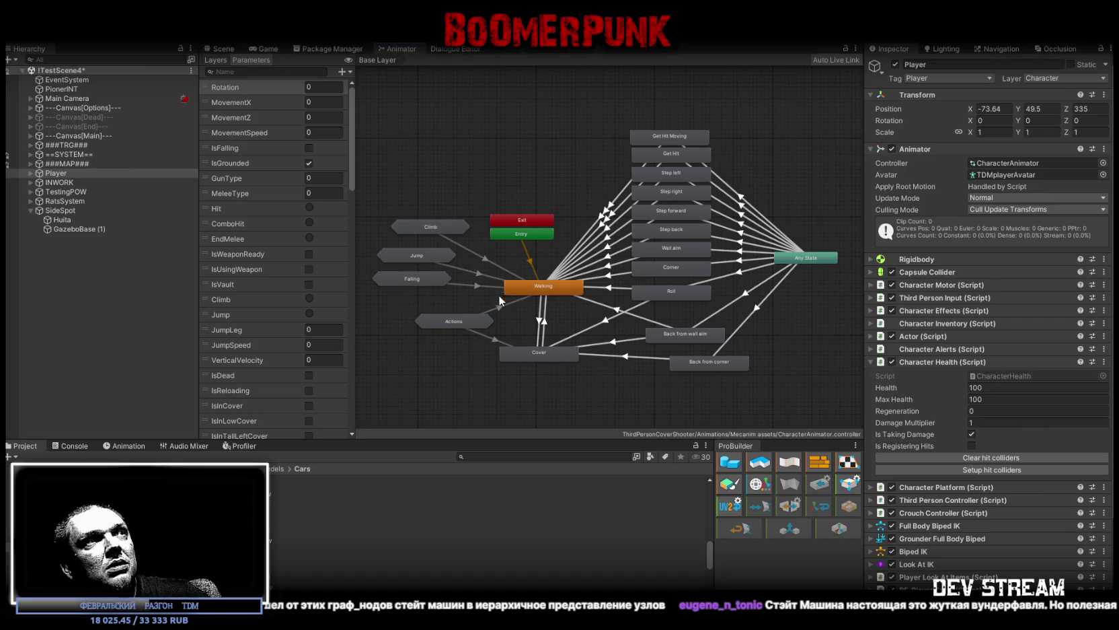
{"action": "double_click", "coordinate": [549, 286]}
Step: Preview the PistolCrouch blend tree, moving its blend position up and to the right
{"action": "scroll", "coordinate": [666, 255], "scroll_direction": "down", "scroll_amount": 3}
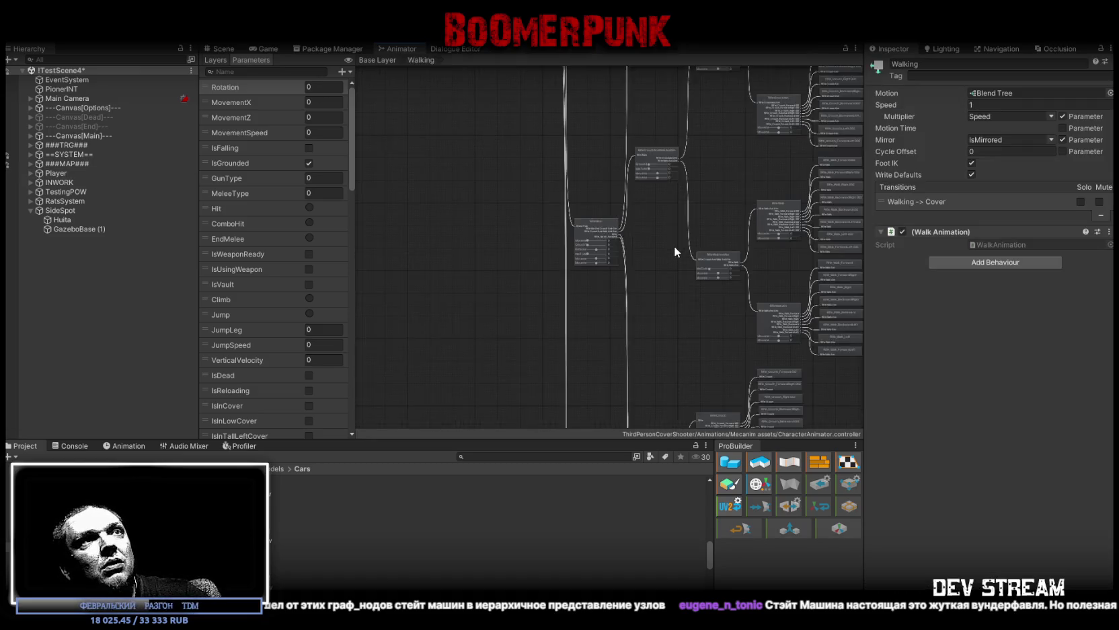
{"action": "scroll", "coordinate": [673, 244], "scroll_direction": "down", "scroll_amount": 3}
{"action": "scroll", "coordinate": [640, 380], "scroll_direction": "down", "scroll_amount": 2}
{"action": "scroll", "coordinate": [697, 200], "scroll_direction": "down", "scroll_amount": 1}
{"action": "scroll", "coordinate": [673, 210], "scroll_direction": "down", "scroll_amount": 1}
{"action": "scroll", "coordinate": [645, 251], "scroll_direction": "up", "scroll_amount": 1}
{"action": "scroll", "coordinate": [641, 323], "scroll_direction": "up", "scroll_amount": 2}
{"action": "scroll", "coordinate": [651, 189], "scroll_direction": "up", "scroll_amount": 1}
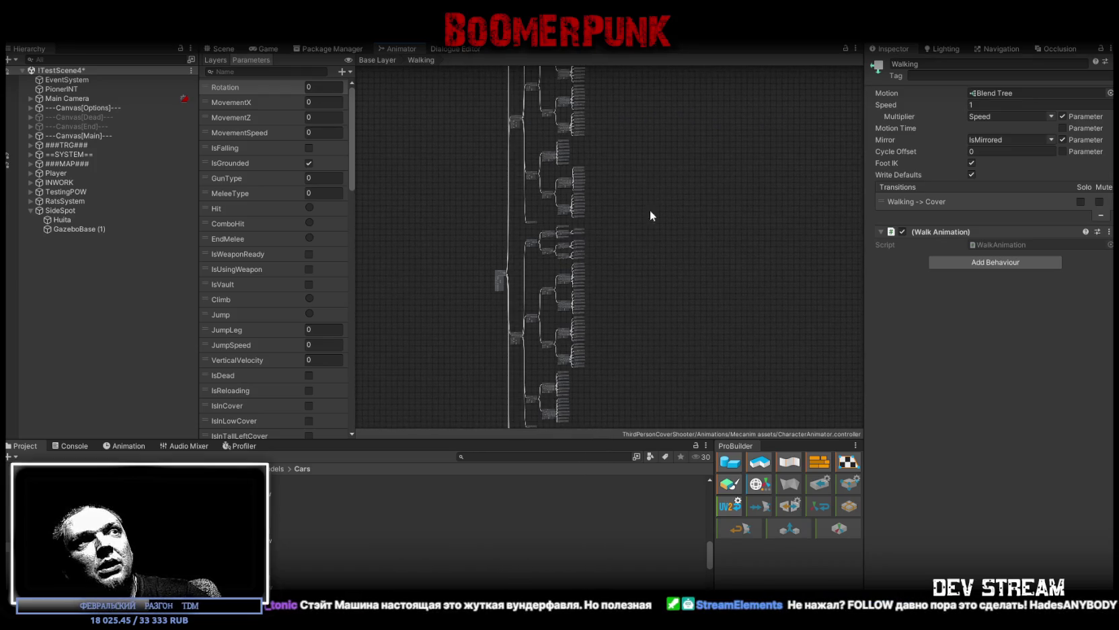
{"action": "scroll", "coordinate": [645, 192], "scroll_direction": "up", "scroll_amount": 1}
{"action": "scroll", "coordinate": [645, 202], "scroll_direction": "down", "scroll_amount": 1}
{"action": "scroll", "coordinate": [636, 322], "scroll_direction": "down", "scroll_amount": 1}
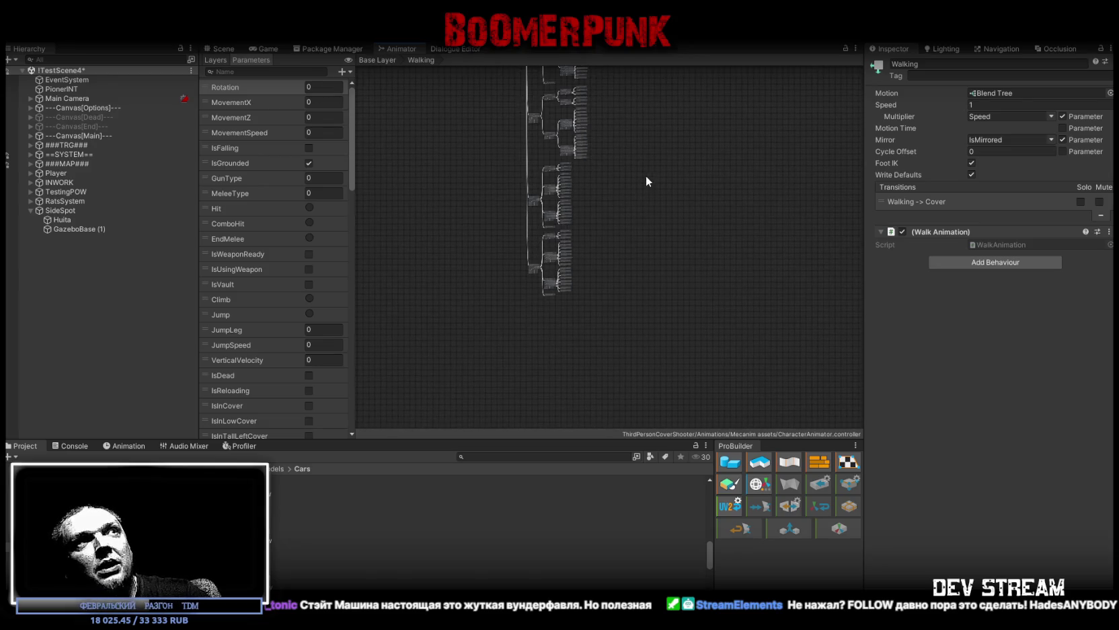
{"action": "scroll", "coordinate": [642, 158], "scroll_direction": "up", "scroll_amount": 2}
{"action": "scroll", "coordinate": [643, 185], "scroll_direction": "up", "scroll_amount": 1}
{"action": "scroll", "coordinate": [659, 202], "scroll_direction": "up", "scroll_amount": 2}
{"action": "scroll", "coordinate": [659, 242], "scroll_direction": "up", "scroll_amount": 1}
{"action": "scroll", "coordinate": [642, 242], "scroll_direction": "up", "scroll_amount": 1}
{"action": "scroll", "coordinate": [625, 269], "scroll_direction": "down", "scroll_amount": 1}
{"action": "scroll", "coordinate": [620, 300], "scroll_direction": "down", "scroll_amount": 1}
{"action": "scroll", "coordinate": [632, 262], "scroll_direction": "down", "scroll_amount": 1}
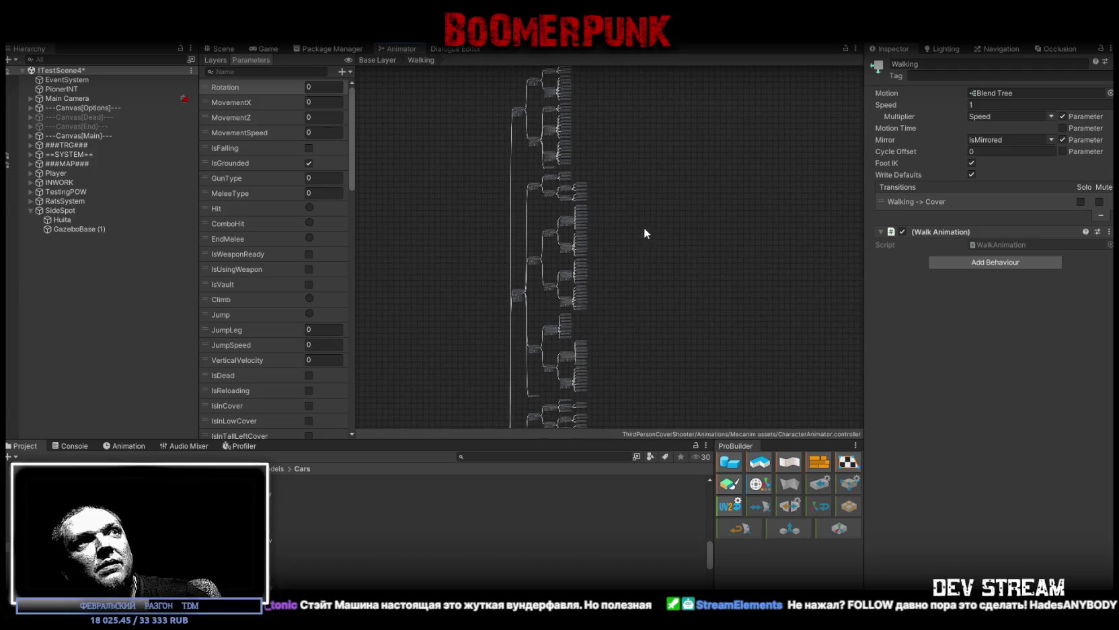
{"action": "left_click", "coordinate": [567, 222]}
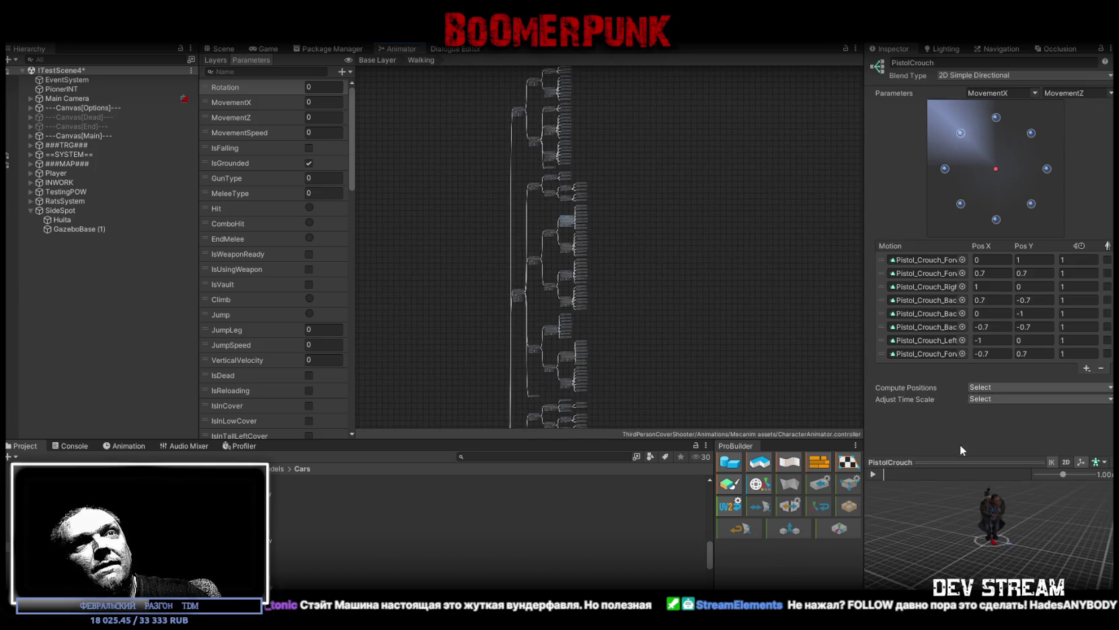
{"action": "left_click", "coordinate": [874, 473]}
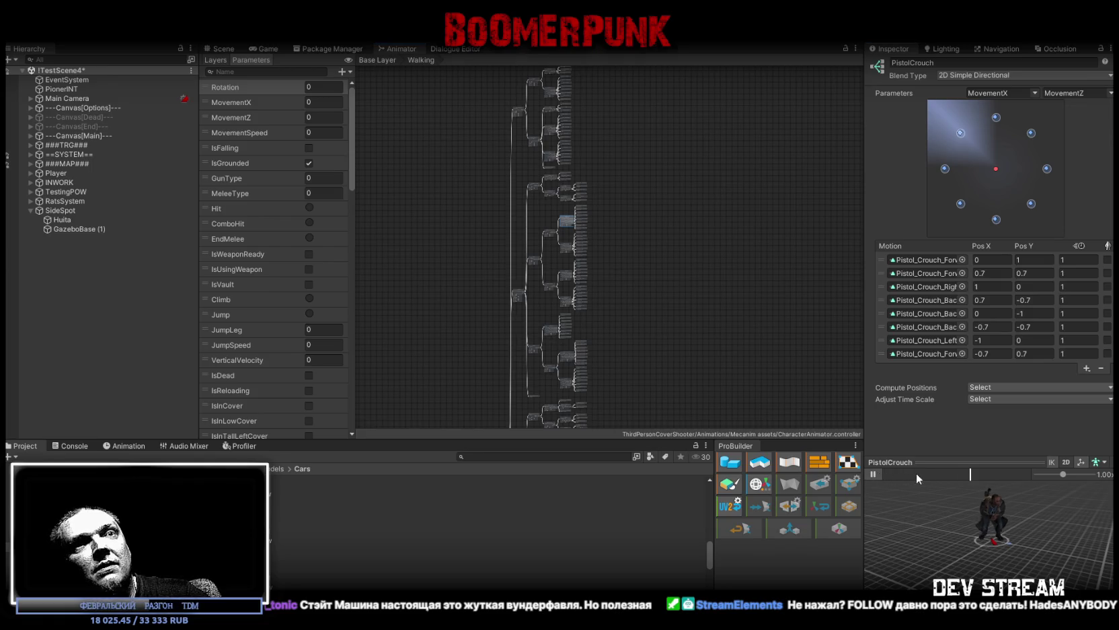
{"action": "mouse_move", "coordinate": [995, 171]}
{"action": "left_mouse_down"}
{"action": "mouse_move", "coordinate": [1014, 154]}
{"action": "mouse_move", "coordinate": [1008, 138]}
{"action": "mouse_move", "coordinate": [987, 208]}
{"action": "mouse_move", "coordinate": [1009, 214]}
{"action": "mouse_move", "coordinate": [1034, 176]}
{"action": "mouse_move", "coordinate": [994, 129]}
{"action": "mouse_move", "coordinate": [977, 159]}
{"action": "mouse_move", "coordinate": [948, 174]}
{"action": "mouse_move", "coordinate": [983, 183]}
{"action": "left_mouse_up"}
Step: Preview the walk blend tree, sweeping the blend point across its eight Walk motions
{"action": "scroll", "coordinate": [569, 296], "scroll_direction": "up", "scroll_amount": 2}
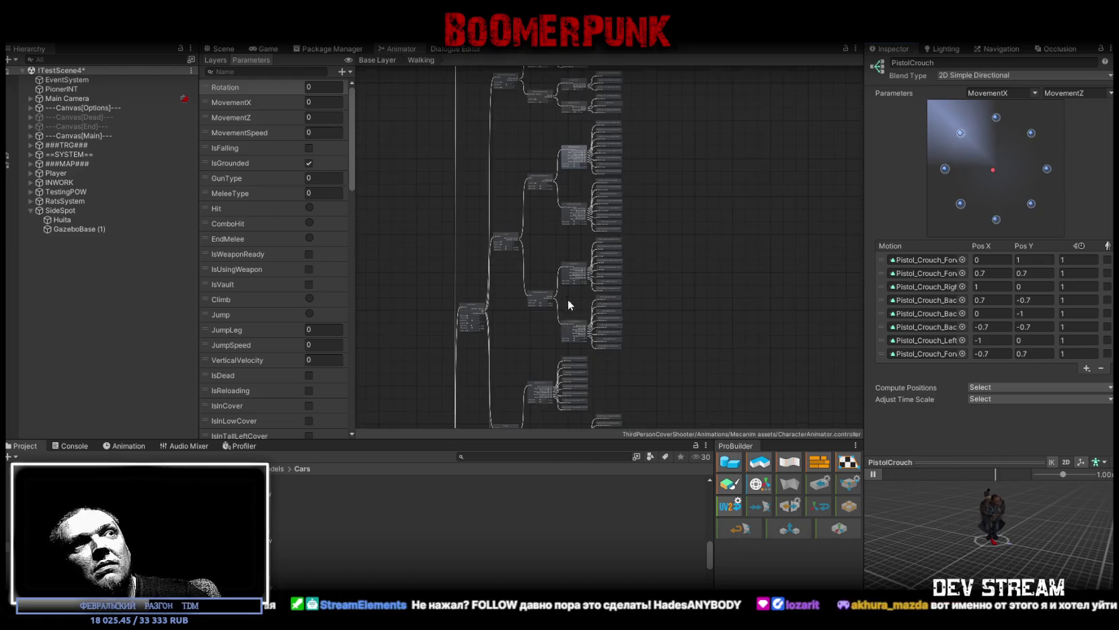
{"action": "scroll", "coordinate": [585, 296], "scroll_direction": "up", "scroll_amount": 3}
{"action": "scroll", "coordinate": [544, 136], "scroll_direction": "down", "scroll_amount": 3}
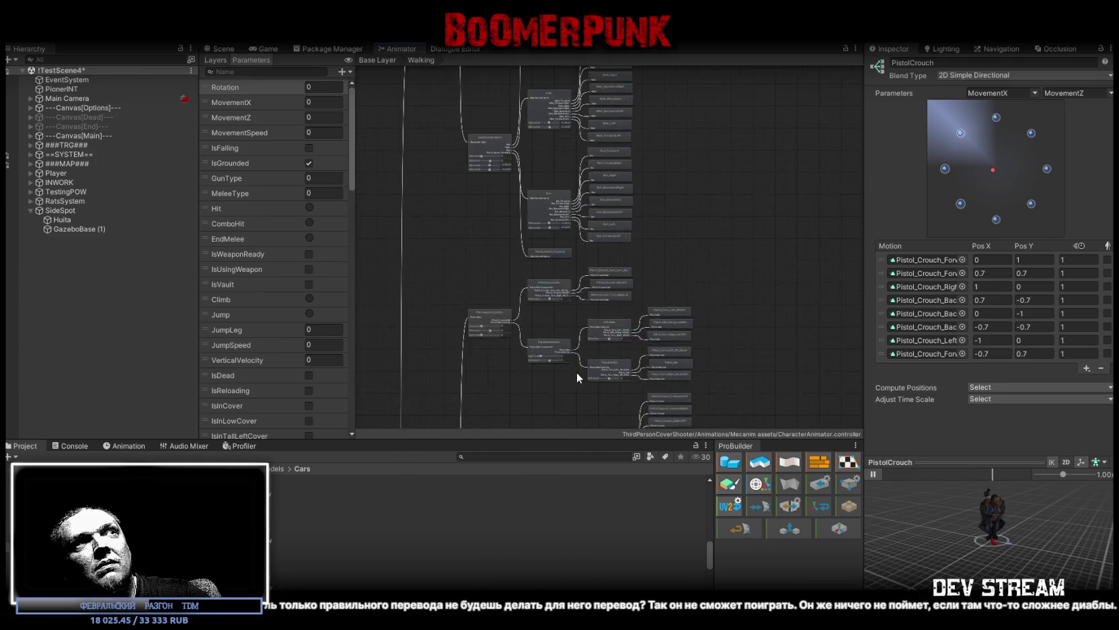
{"action": "scroll", "coordinate": [576, 371], "scroll_direction": "up", "scroll_amount": 3}
{"action": "left_click", "coordinate": [554, 140]}
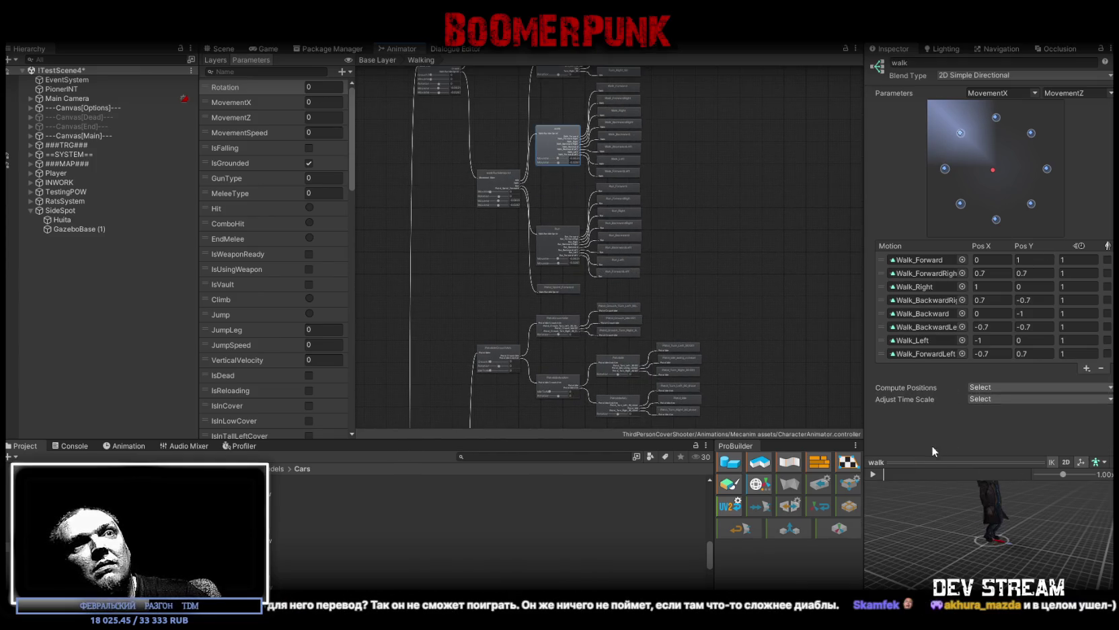
{"action": "left_click", "coordinate": [872, 474]}
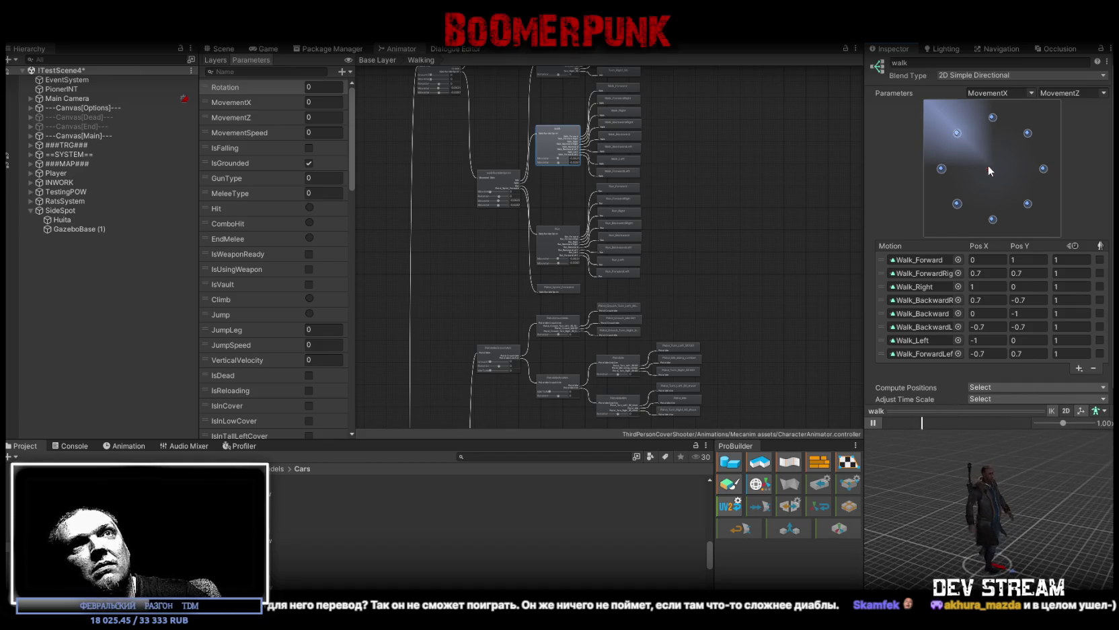
{"action": "left_click_drag", "start_coordinate": [989, 169], "coordinate": [954, 144]}
{"action": "mouse_move", "coordinate": [934, 202]}
{"action": "left_mouse_down"}
{"action": "mouse_move", "coordinate": [1023, 142]}
{"action": "mouse_move", "coordinate": [1009, 230]}
{"action": "mouse_move", "coordinate": [1024, 184]}
{"action": "mouse_move", "coordinate": [1002, 210]}
{"action": "left_mouse_up"}
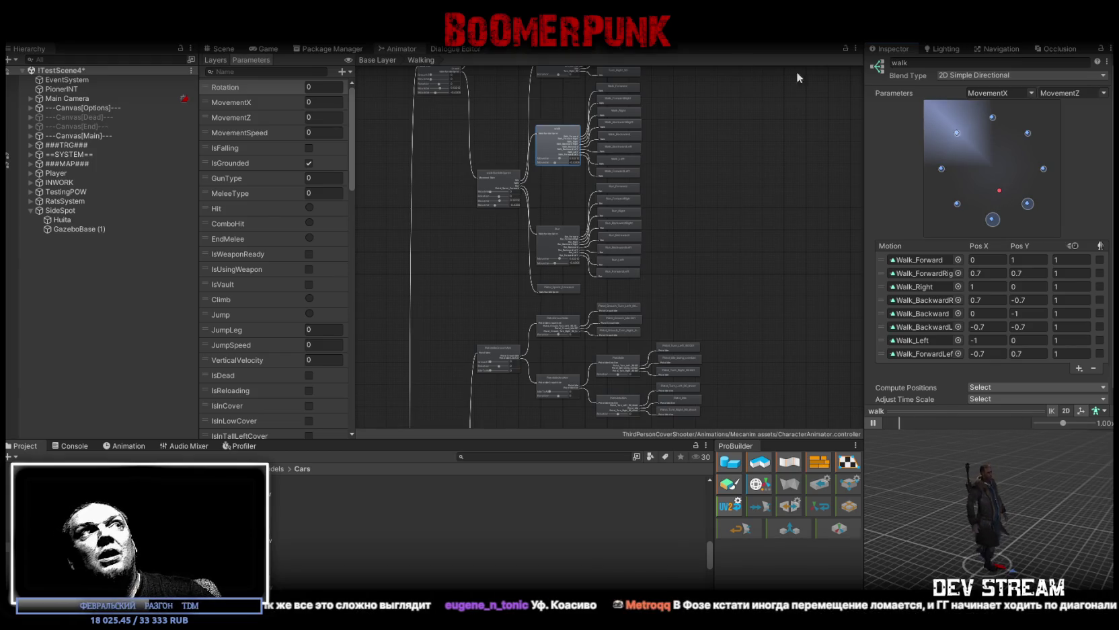
{"action": "left_click", "coordinate": [265, 48]}
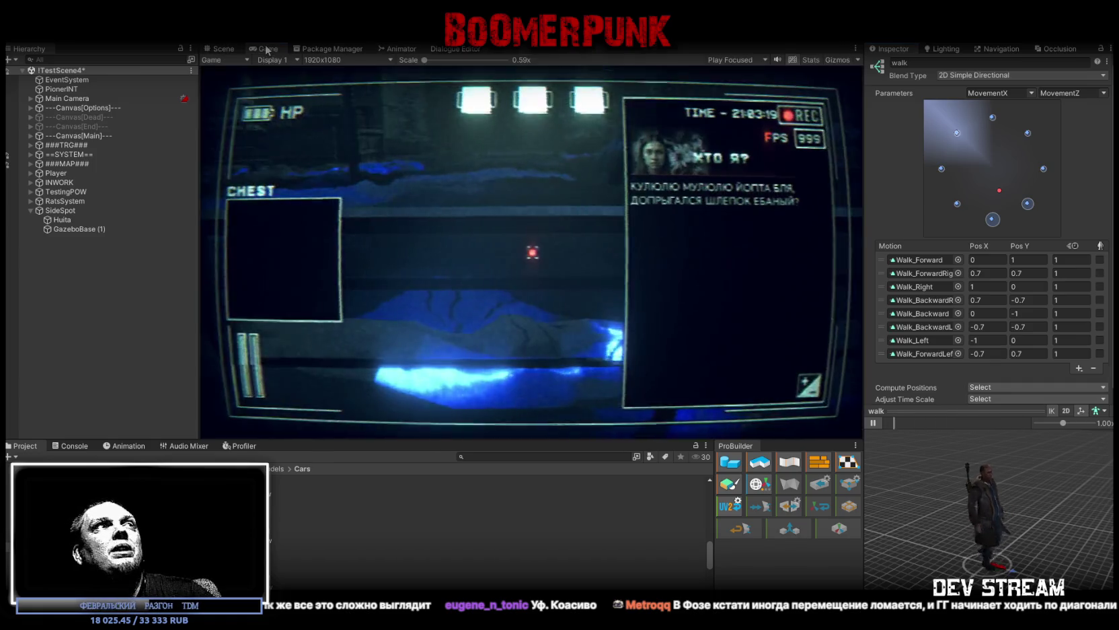
Step: Filter the Hierarchy by 'dog', select DOG, and show its DogAnimator state graph
{"action": "left_click", "coordinate": [222, 49]}
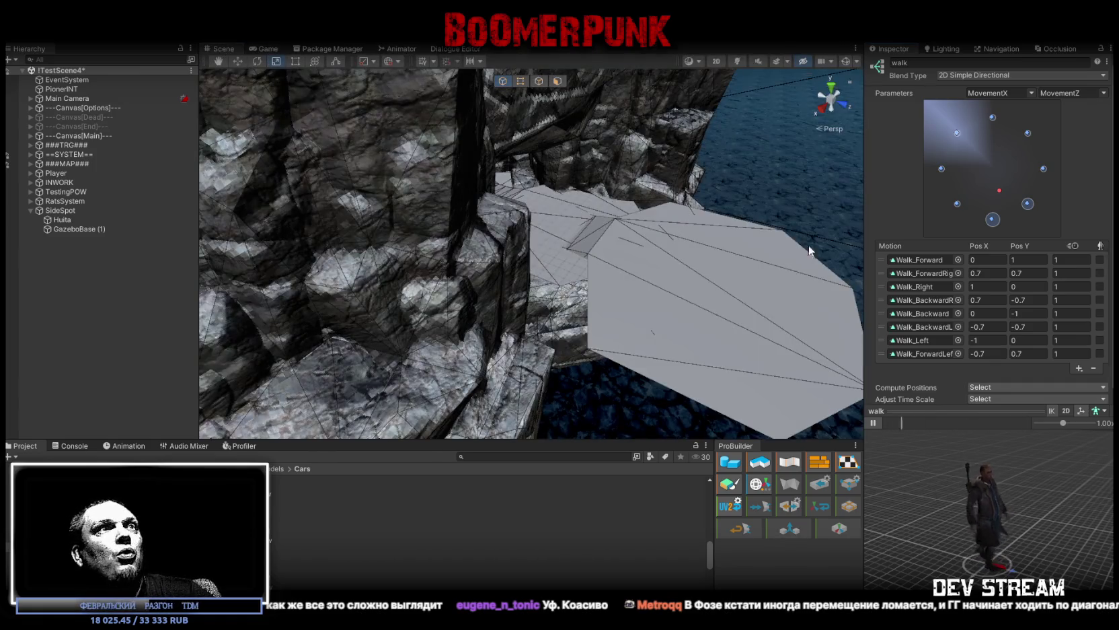
{"action": "left_click", "coordinate": [30, 210]}
{"action": "left_click", "coordinate": [105, 60]}
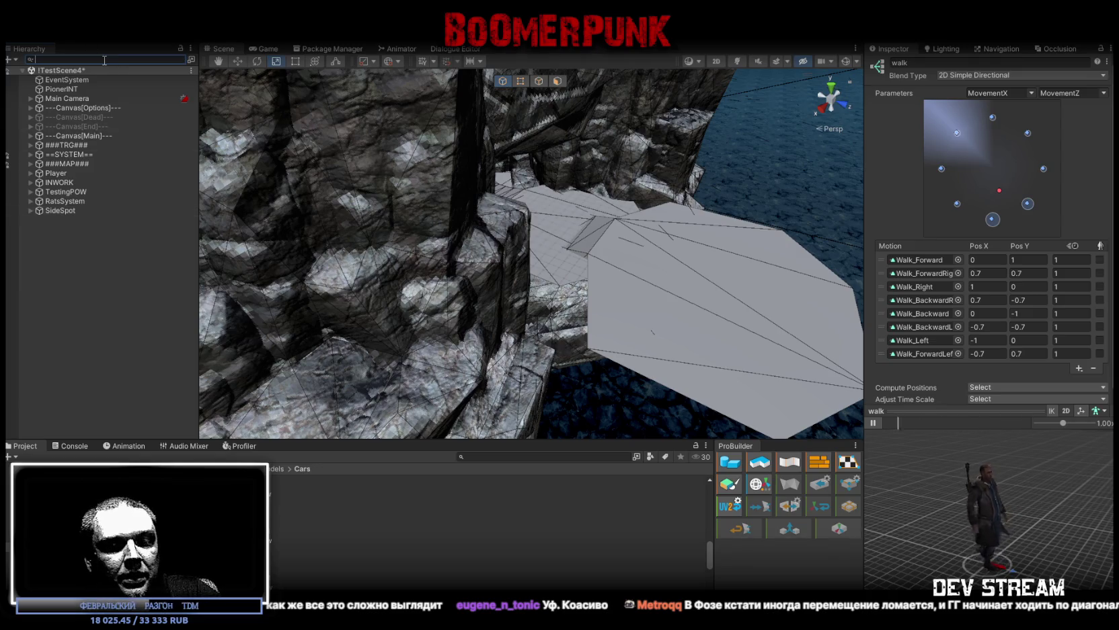
{"action": "type", "text": "вщп"}
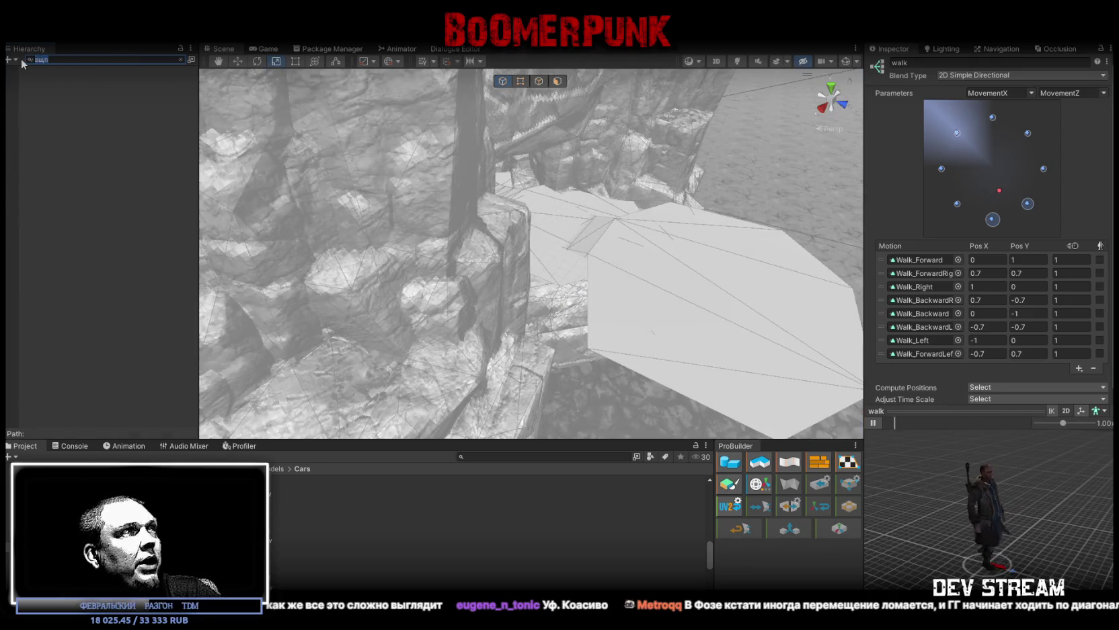
{"action": "key", "text": "Escape"}
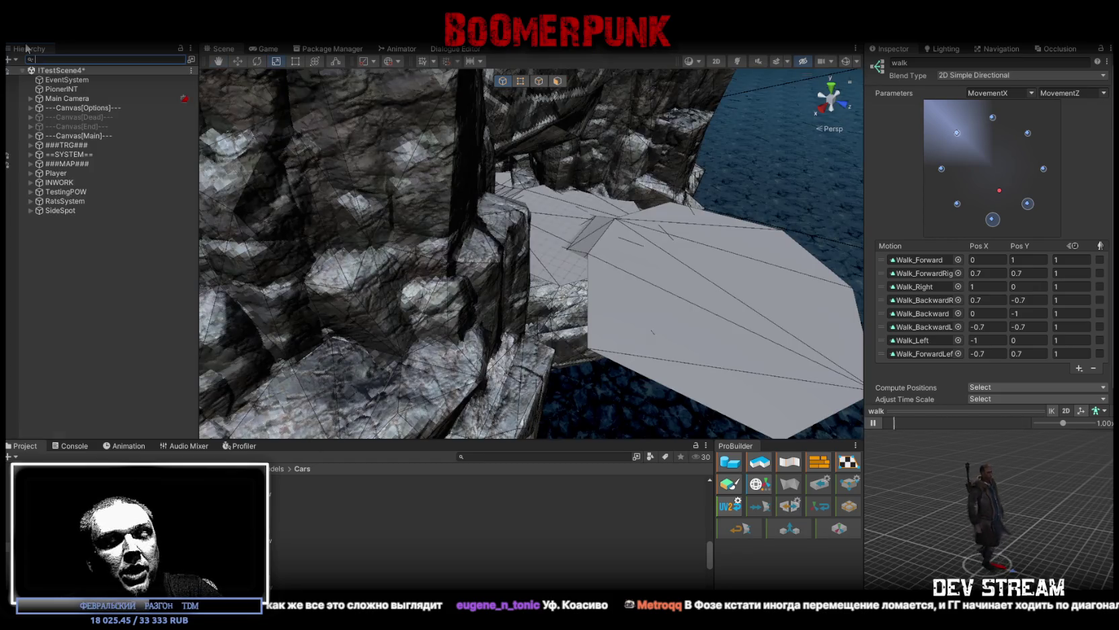
{"action": "type", "text": "dog"}
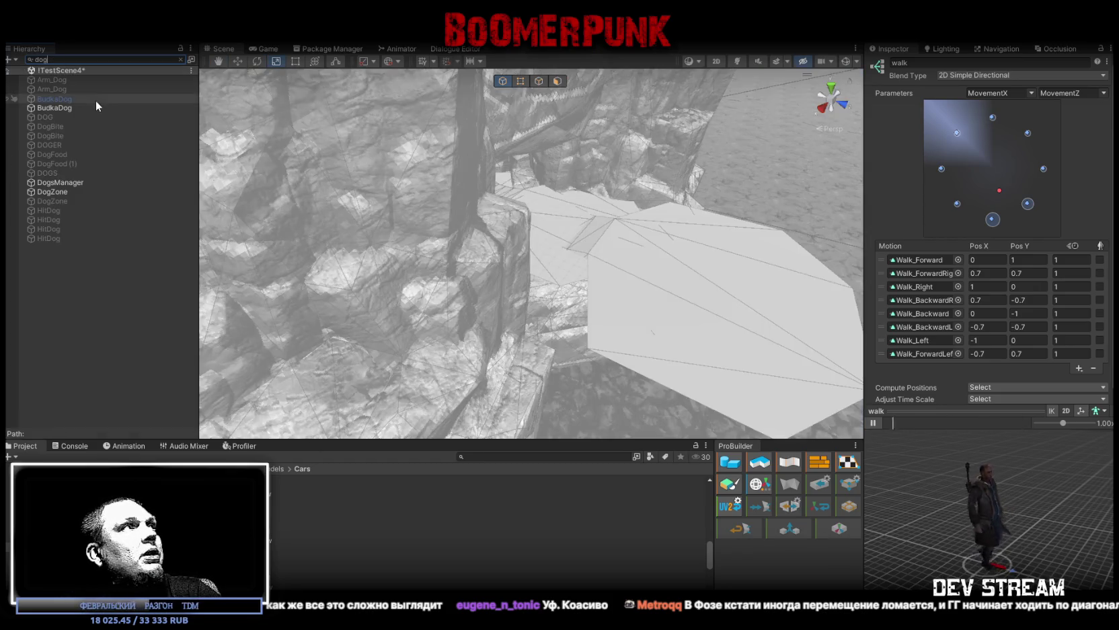
{"action": "left_click", "coordinate": [44, 117]}
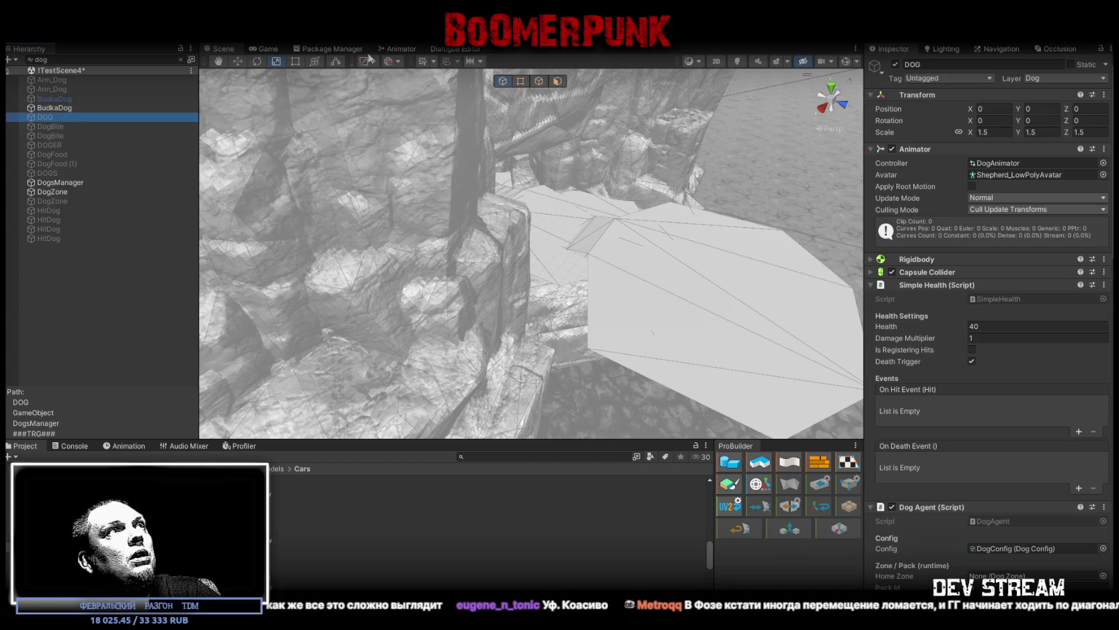
{"action": "left_click", "coordinate": [409, 49]}
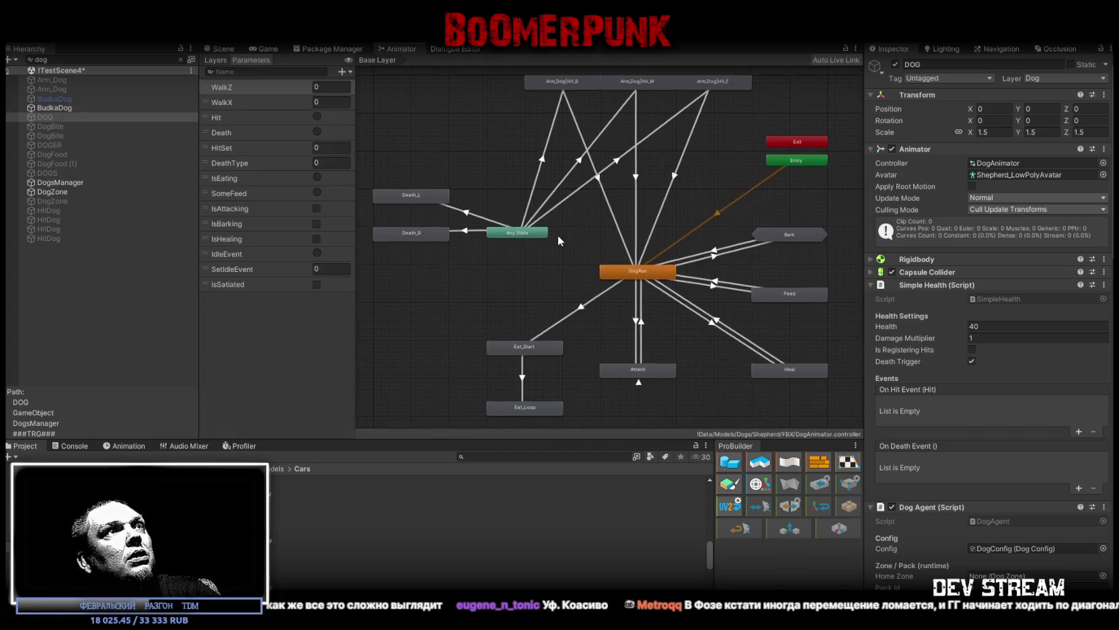
Step: Open DogRun's DogMove 2D Freeform Directional blend tree and preview the dog at an up-right blend
{"action": "left_click", "coordinate": [566, 321]}
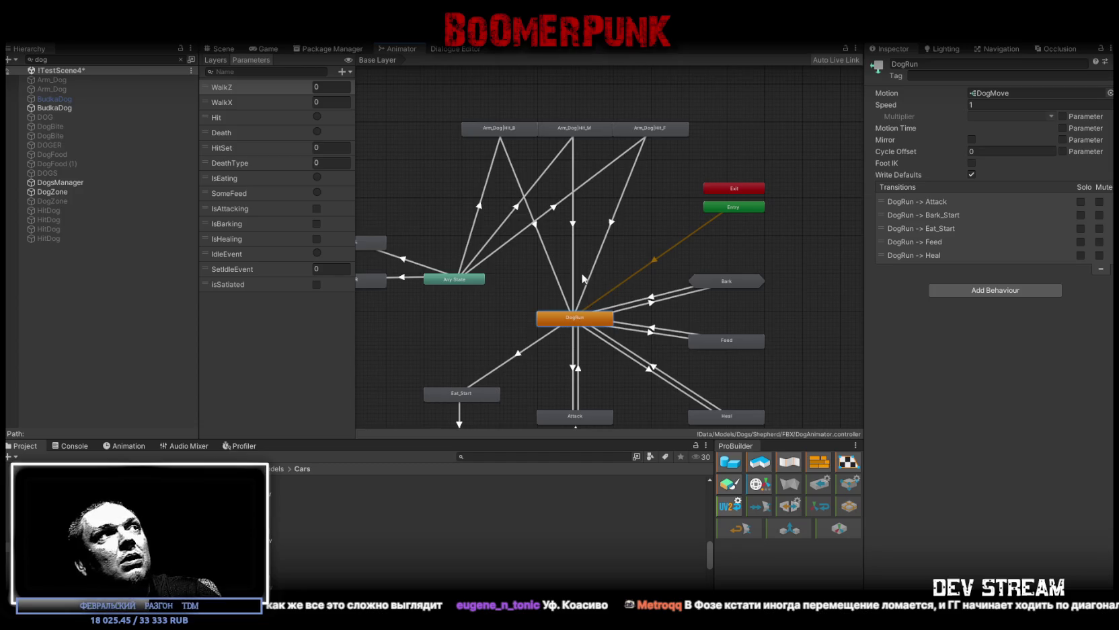
{"action": "double_click", "coordinate": [576, 320]}
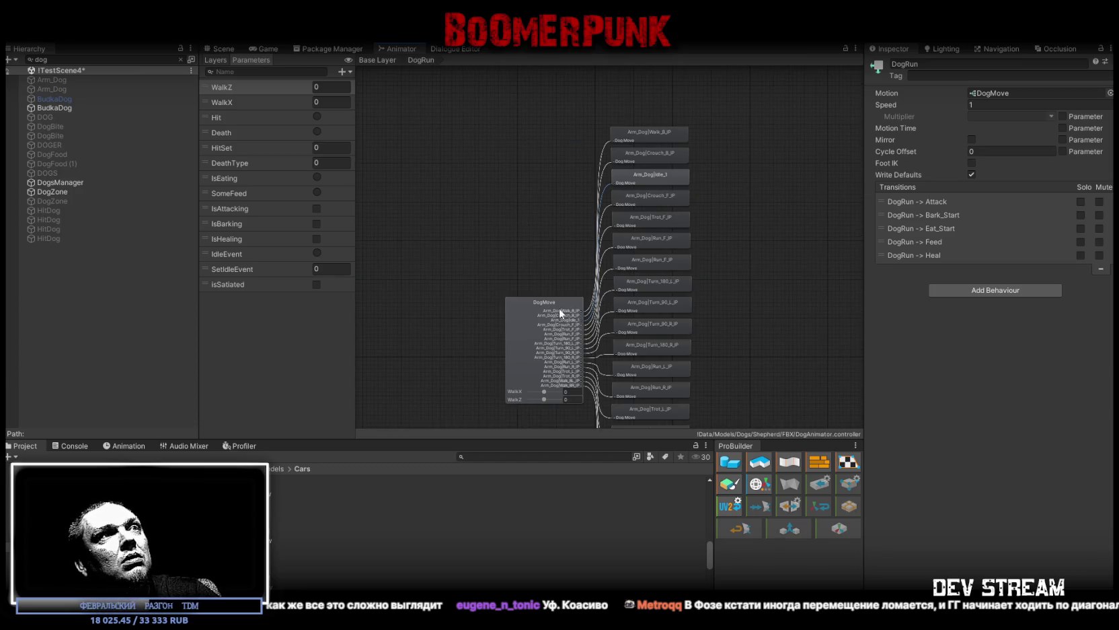
{"action": "left_click", "coordinate": [513, 336]}
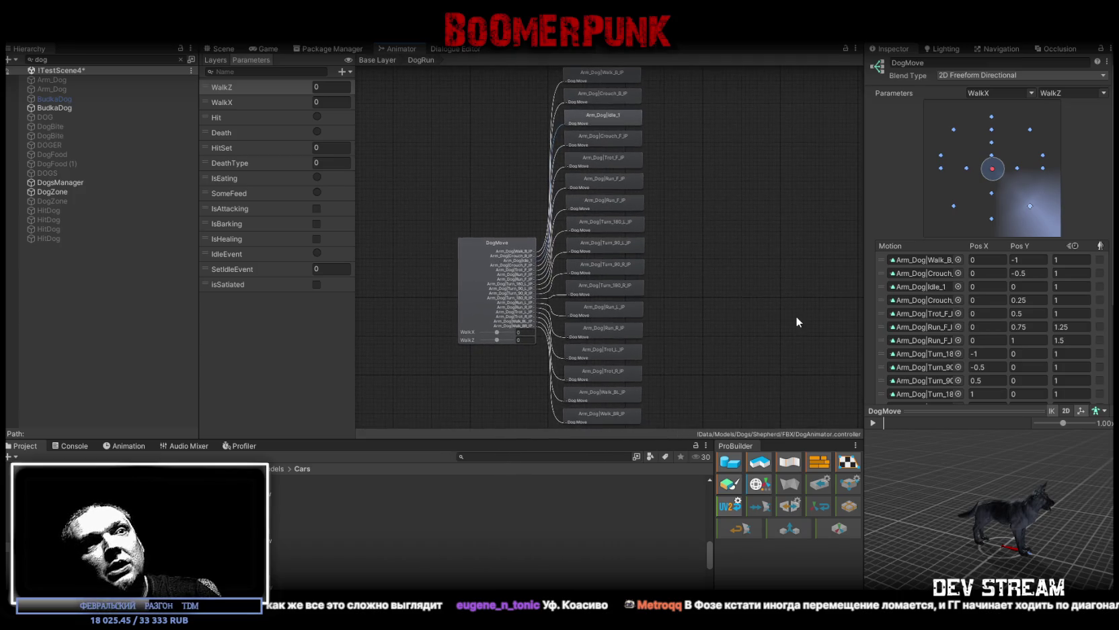
{"action": "scroll", "coordinate": [620, 207], "scroll_direction": "down", "scroll_amount": 2}
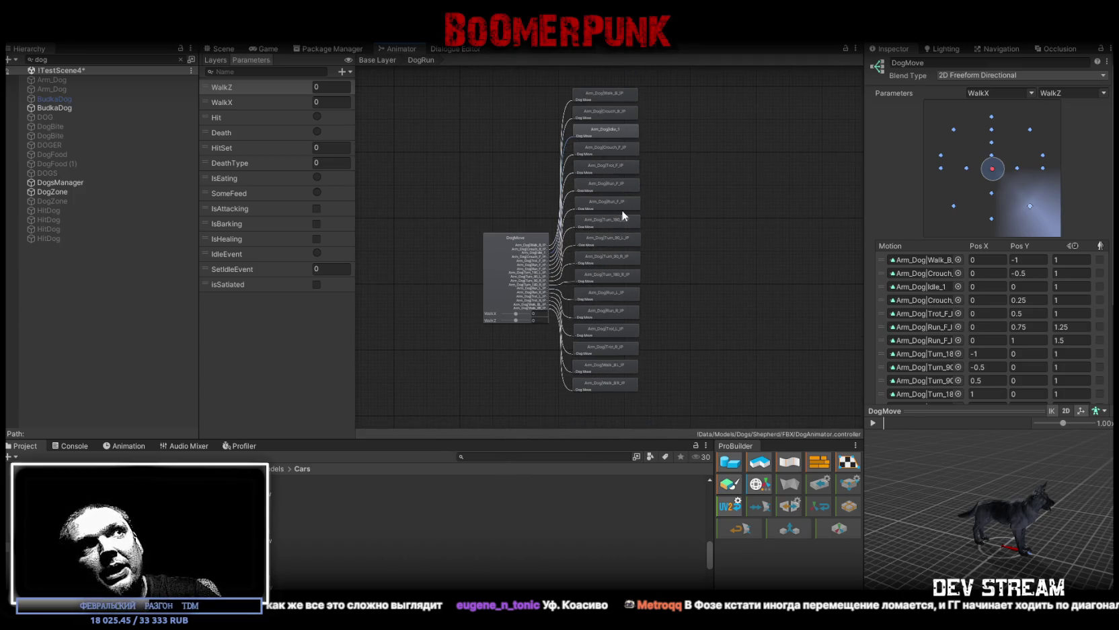
{"action": "middle_click_drag", "start_coordinate": [740, 315], "coordinate": [703, 288]}
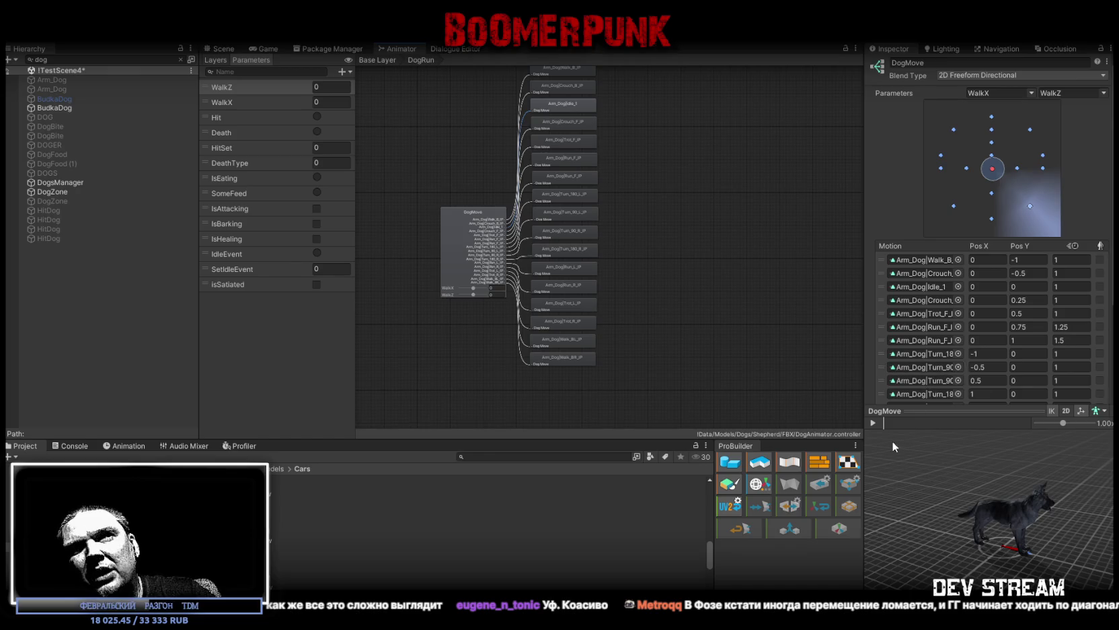
{"action": "left_click", "coordinate": [874, 423]}
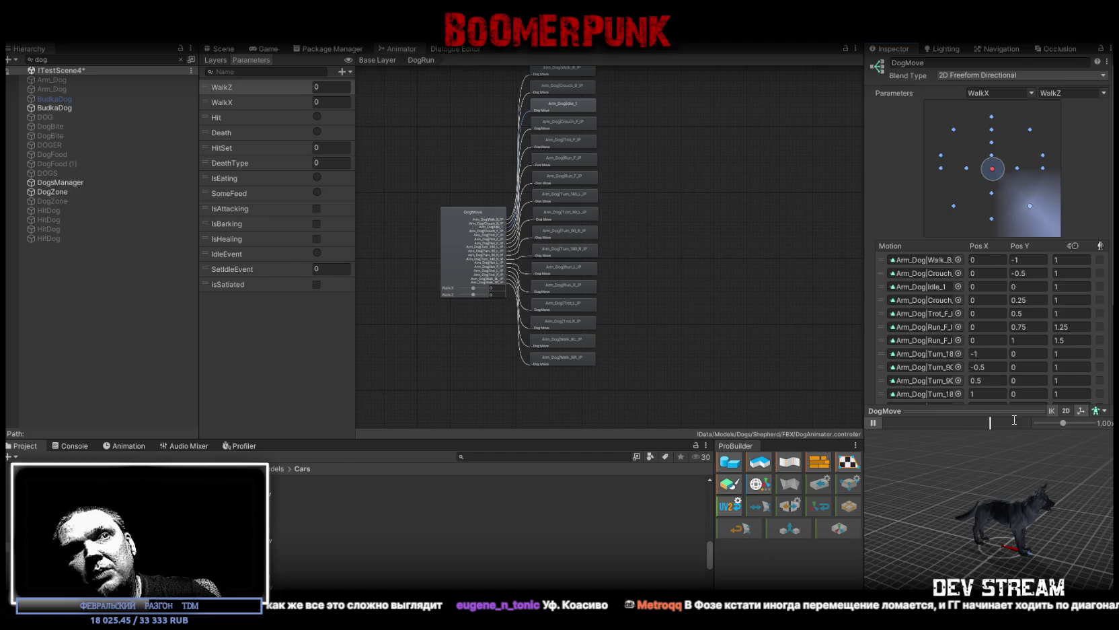
{"action": "mouse_move", "coordinate": [993, 170]}
{"action": "left_mouse_down"}
{"action": "mouse_move", "coordinate": [1021, 141]}
{"action": "mouse_move", "coordinate": [978, 180]}
{"action": "mouse_move", "coordinate": [948, 179]}
{"action": "mouse_move", "coordinate": [987, 144]}
{"action": "mouse_move", "coordinate": [975, 214]}
{"action": "mouse_move", "coordinate": [1009, 219]}
{"action": "mouse_move", "coordinate": [1031, 195]}
{"action": "mouse_move", "coordinate": [983, 213]}
{"action": "mouse_move", "coordinate": [949, 162]}
{"action": "mouse_move", "coordinate": [986, 129]}
{"action": "mouse_move", "coordinate": [1021, 151]}
{"action": "left_mouse_up"}
{"action": "scroll", "coordinate": [1053, 304], "scroll_direction": "down", "scroll_amount": 3}
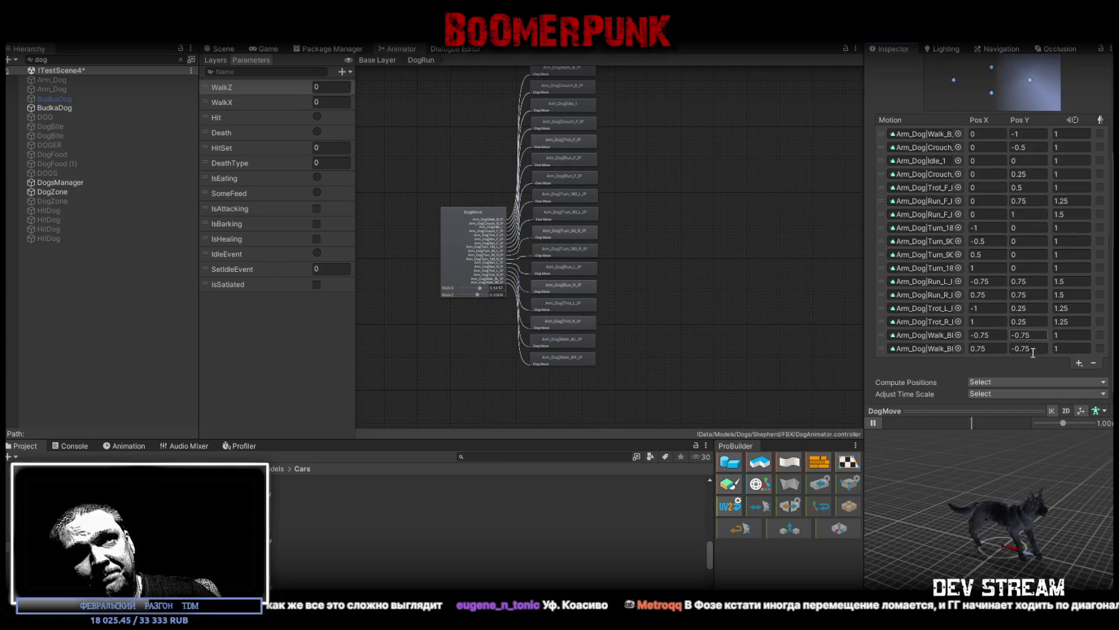
Step: Drag the DogMove blend marker to WalkX 0.45382, WalkZ -0.7065 to preview the dog's motion
{"action": "scroll", "coordinate": [988, 316], "scroll_direction": "up", "scroll_amount": 3}
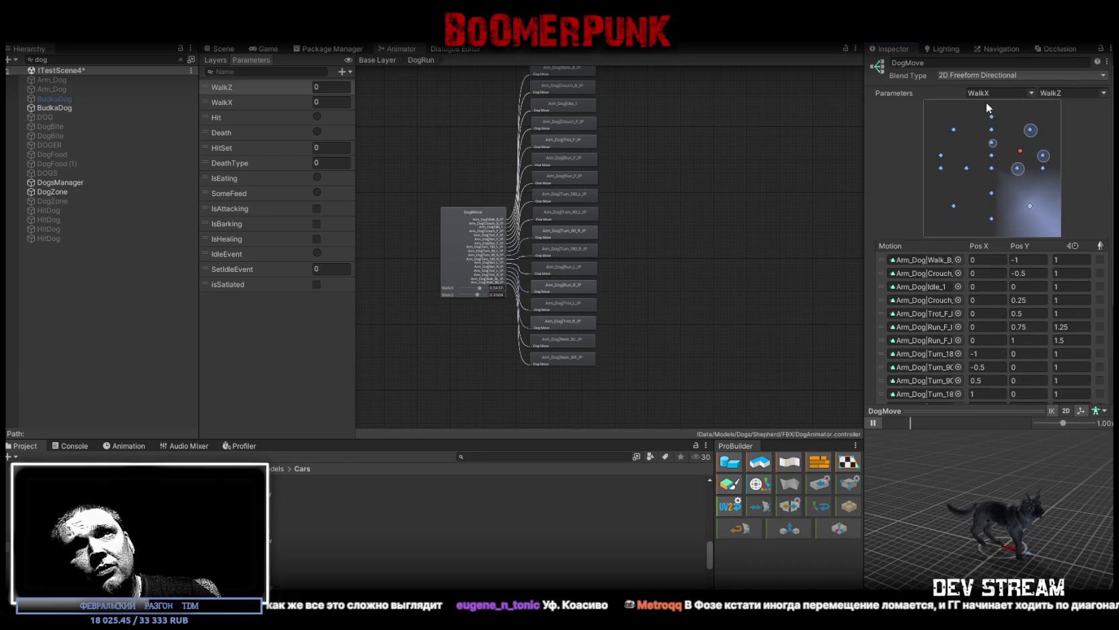
{"action": "mouse_move", "coordinate": [1022, 156]}
{"action": "left_mouse_down"}
{"action": "mouse_move", "coordinate": [1024, 131]}
{"action": "mouse_move", "coordinate": [956, 132]}
{"action": "mouse_move", "coordinate": [989, 191]}
{"action": "mouse_move", "coordinate": [1009, 166]}
{"action": "mouse_move", "coordinate": [1001, 195]}
{"action": "left_mouse_up"}
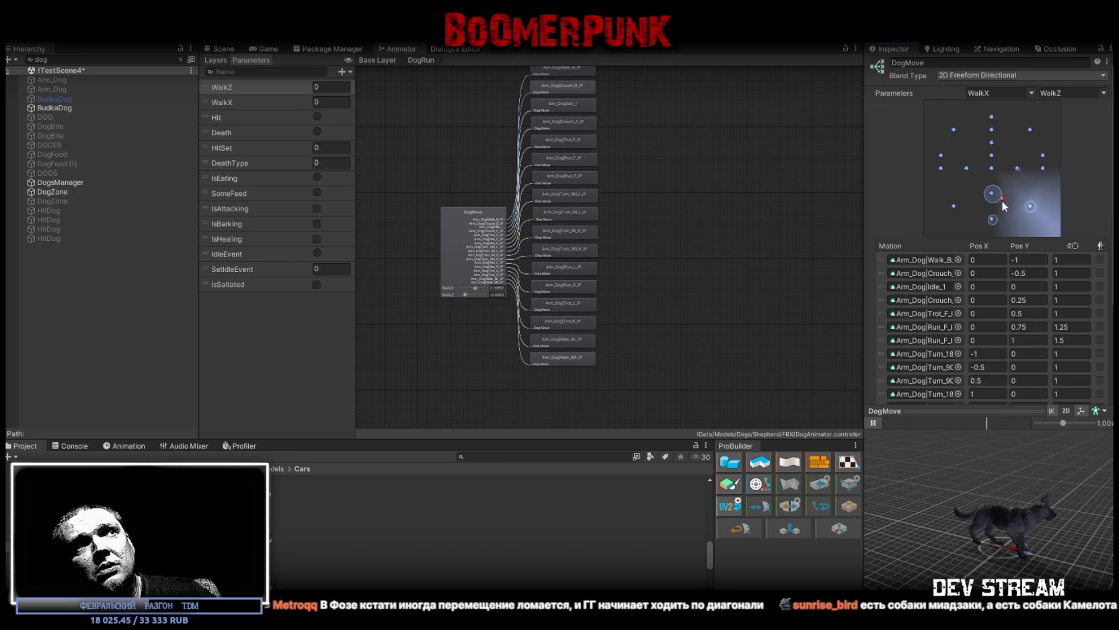
{"action": "scroll", "coordinate": [458, 306], "scroll_direction": "up", "scroll_amount": 3}
{"action": "scroll", "coordinate": [461, 305], "scroll_direction": "up", "scroll_amount": 3}
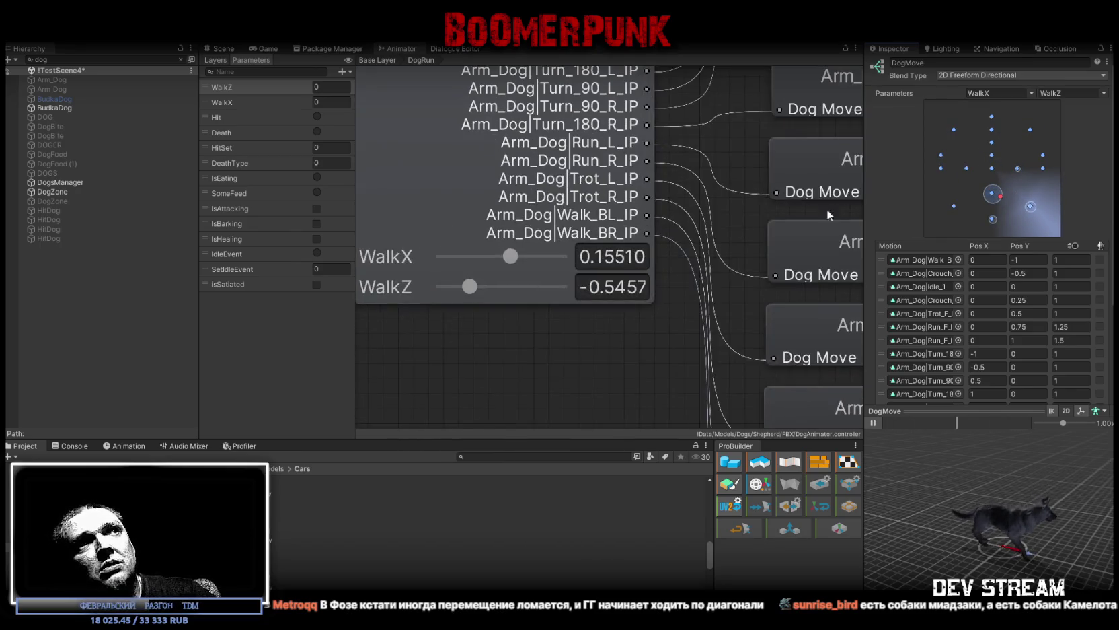
{"action": "mouse_move", "coordinate": [1002, 199]}
{"action": "left_mouse_down"}
{"action": "mouse_move", "coordinate": [997, 155]}
{"action": "mouse_move", "coordinate": [964, 143]}
{"action": "mouse_move", "coordinate": [957, 189]}
{"action": "mouse_move", "coordinate": [971, 140]}
{"action": "mouse_move", "coordinate": [1022, 152]}
{"action": "mouse_move", "coordinate": [1008, 204]}
{"action": "mouse_move", "coordinate": [965, 195]}
{"action": "mouse_move", "coordinate": [1002, 210]}
{"action": "mouse_move", "coordinate": [1015, 151]}
{"action": "mouse_move", "coordinate": [981, 136]}
{"action": "mouse_move", "coordinate": [1016, 205]}
{"action": "left_mouse_up"}
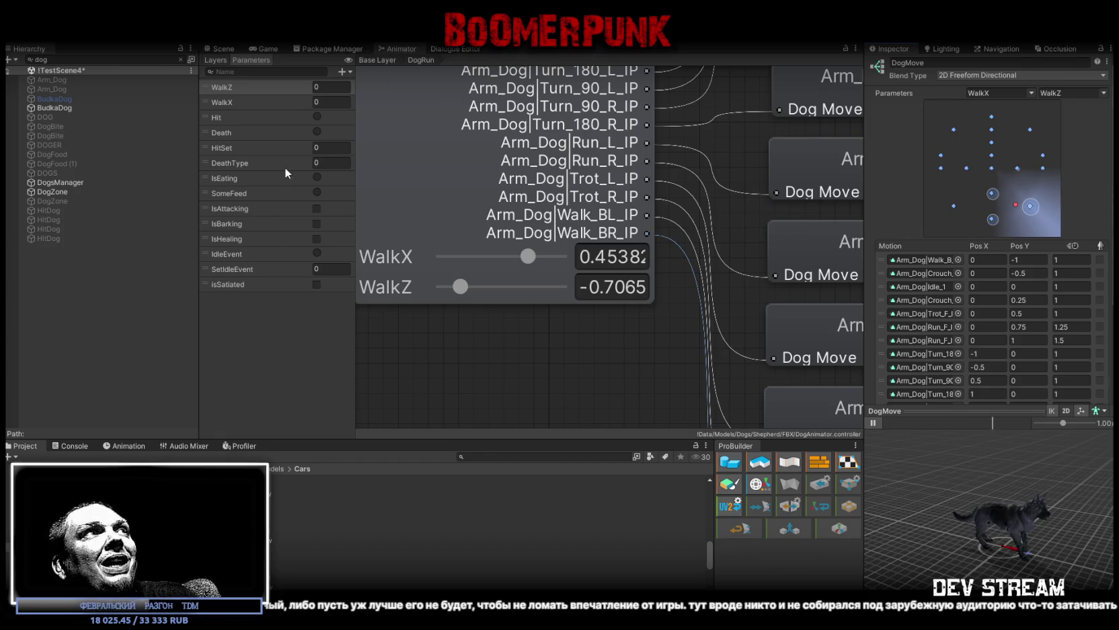
{"action": "scroll", "coordinate": [608, 315], "scroll_direction": "down", "scroll_amount": 3}
{"action": "scroll", "coordinate": [608, 315], "scroll_direction": "down", "scroll_amount": 2}
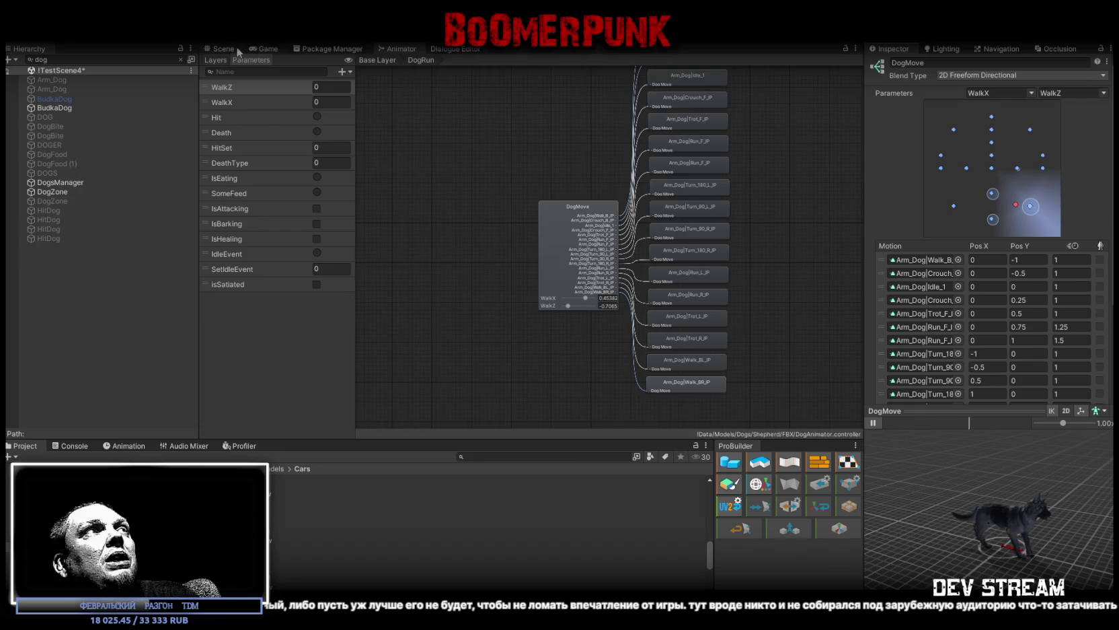
Step: Show the 3D scene view, save !TestScene4, and return to the YouTube Godot video
{"action": "left_click", "coordinate": [225, 49]}
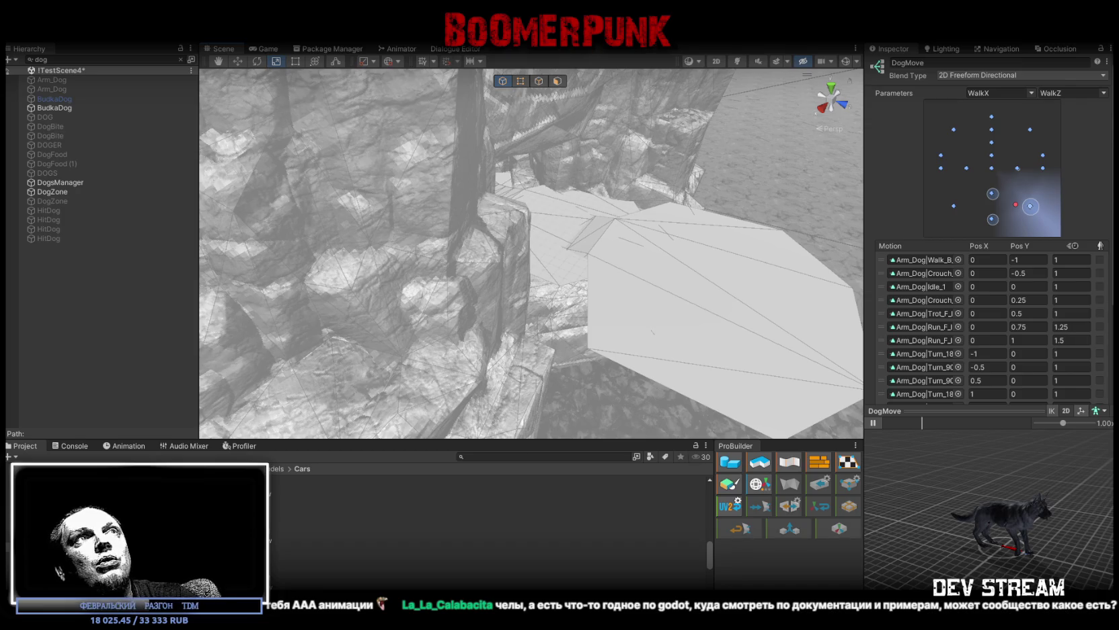
{"action": "key", "text": "ctrl+s"}
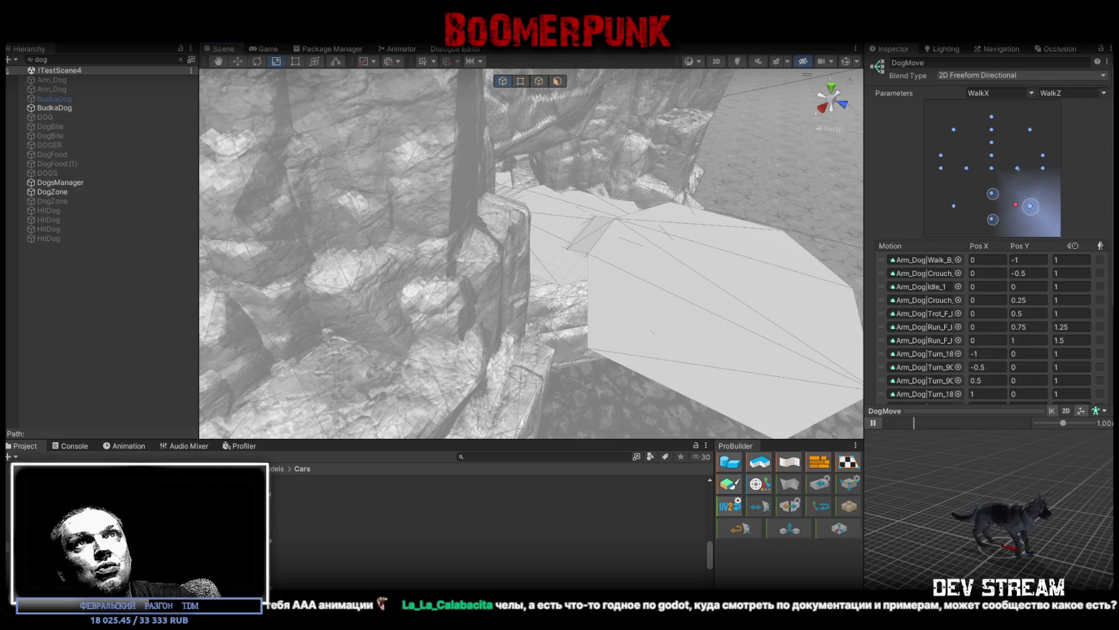
{"action": "key", "text": "alt+Tab"}
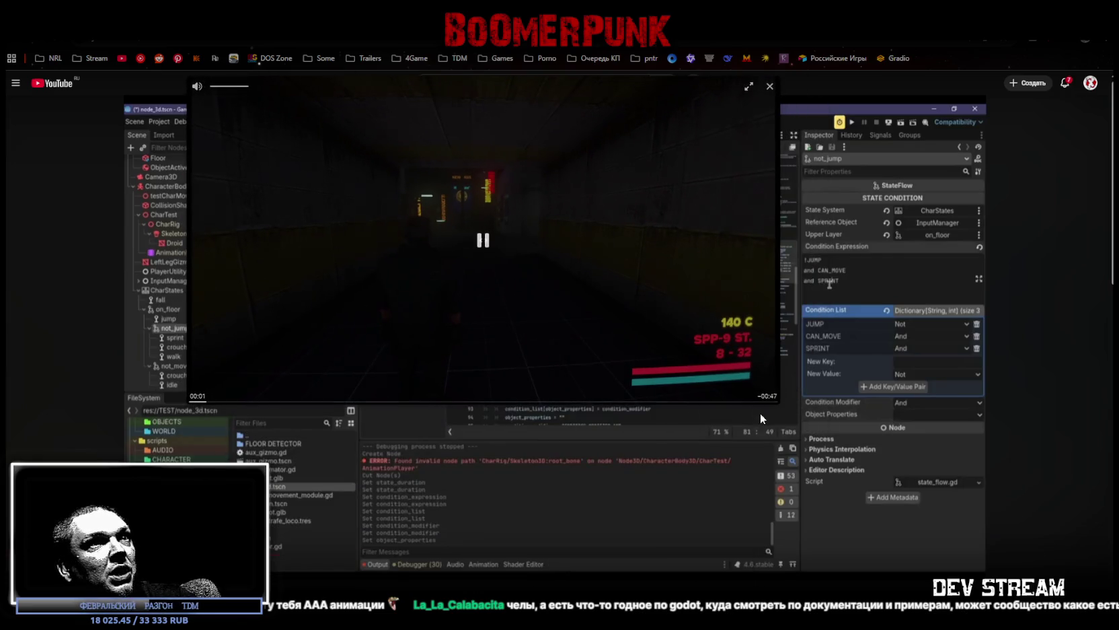
{"action": "left_click_drag", "start_coordinate": [778, 408], "coordinate": [780, 535]}
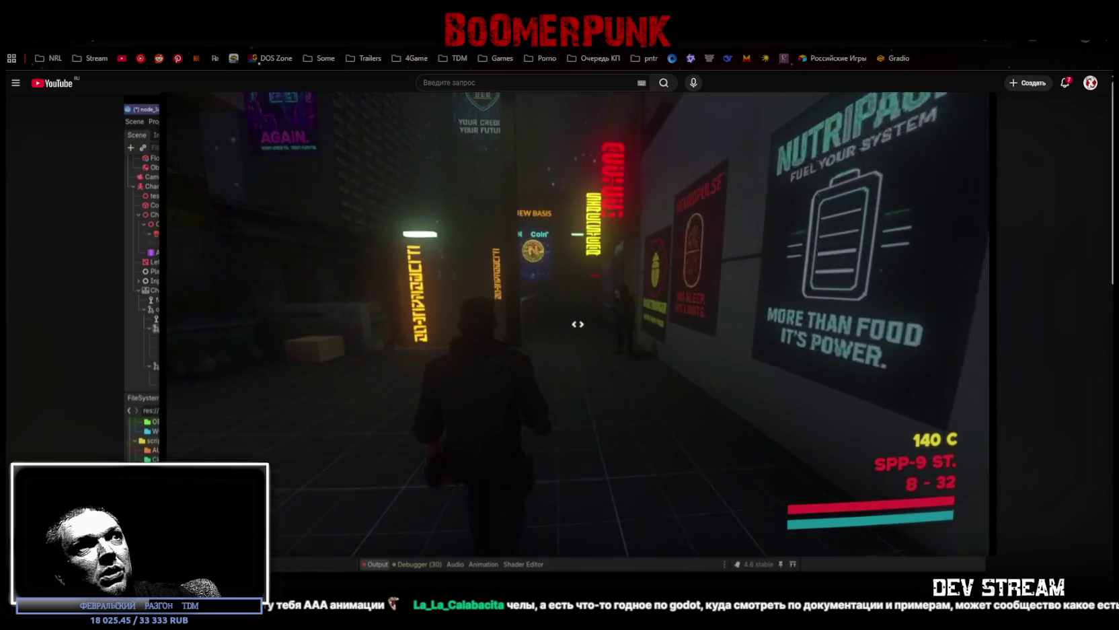
{"action": "left_click", "coordinate": [578, 325]}
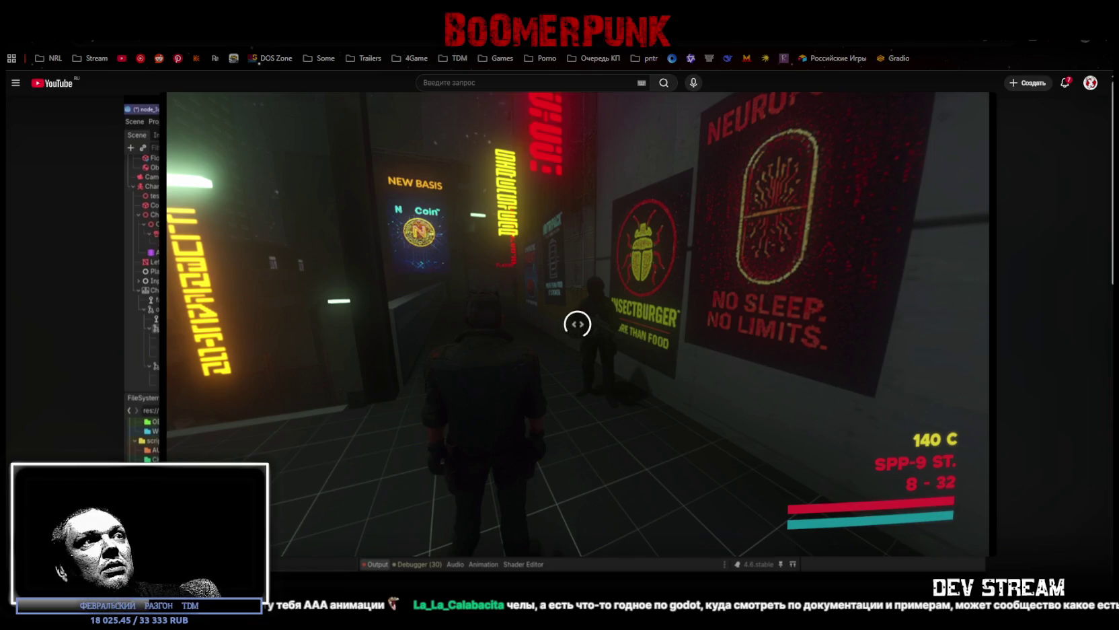
{"action": "left_click", "coordinate": [600, 400]}
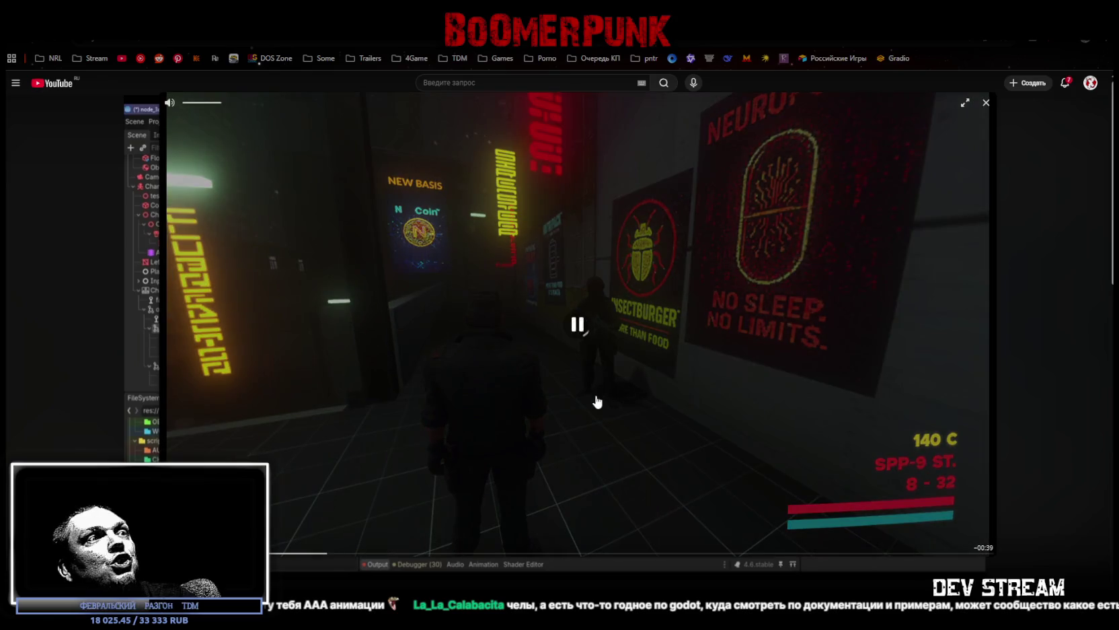
{"action": "left_click", "coordinate": [644, 487]}
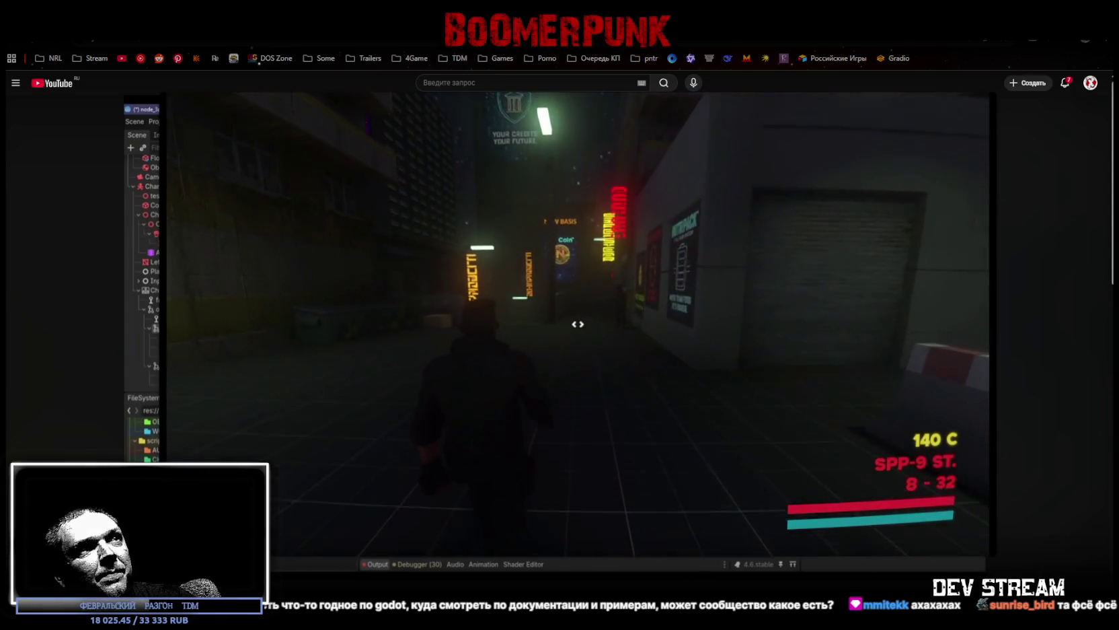
{"action": "left_click", "coordinate": [432, 443]}
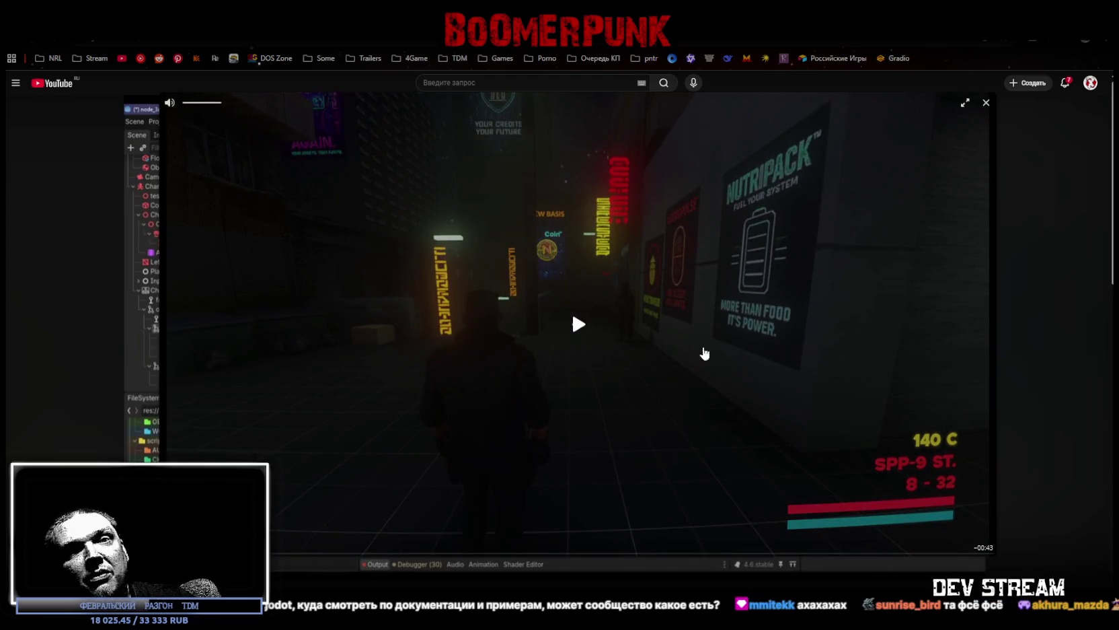
{"action": "key", "text": "Escape"}
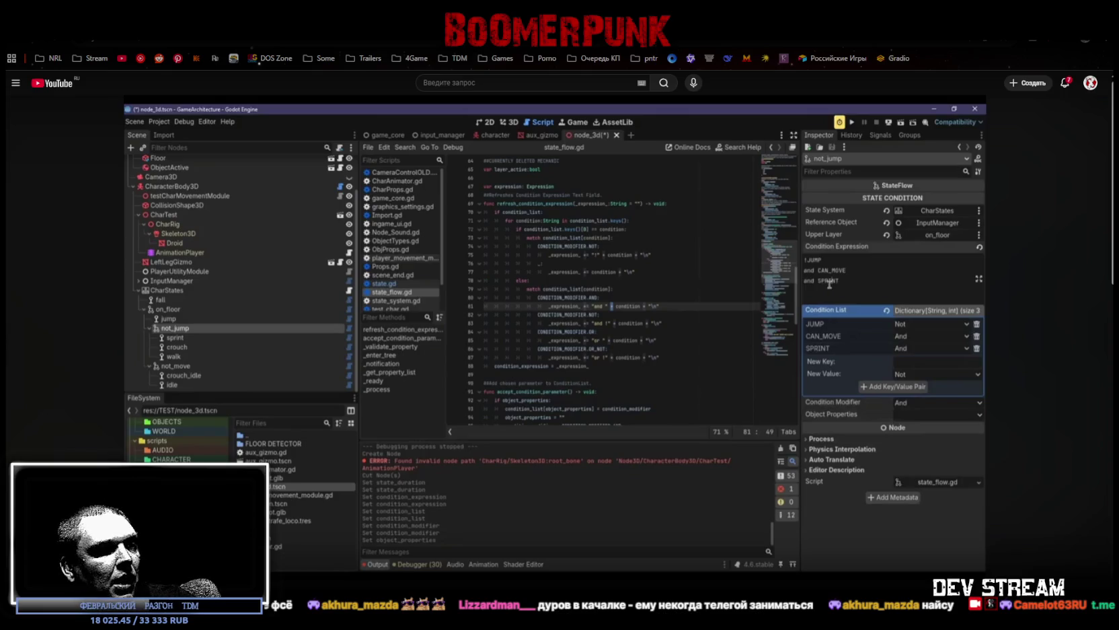
Step: Reload and play the Godot video past the pixel-art demo until not_jump reads !JUMP and CAN_MOVE
{"action": "key", "text": "F5"}
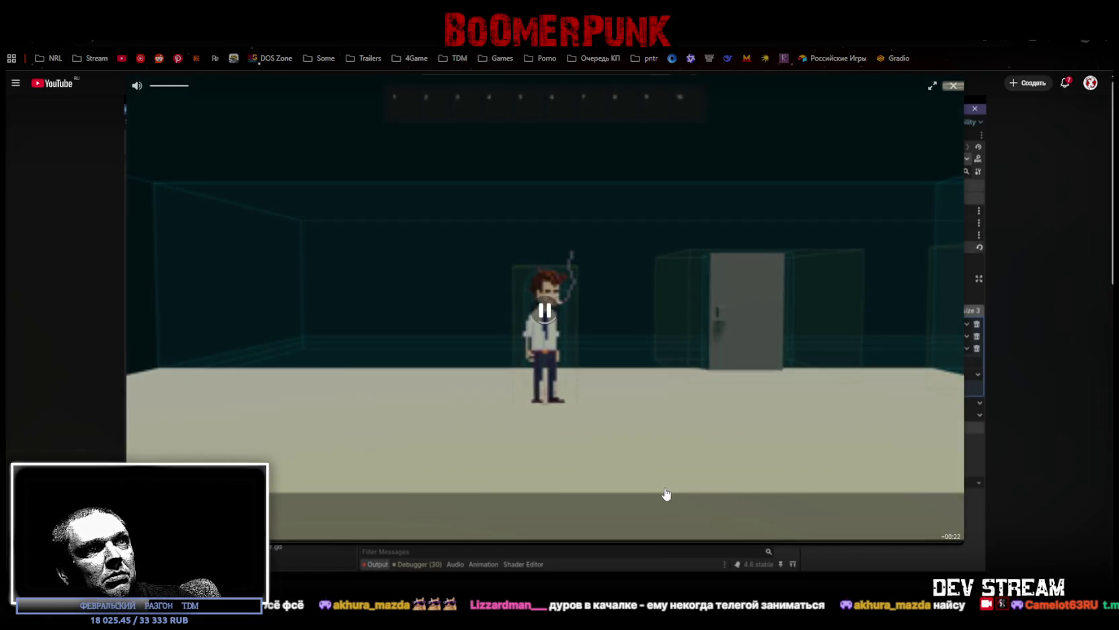
{"action": "left_click_drag", "start_coordinate": [969, 459], "coordinate": [775, 430]}
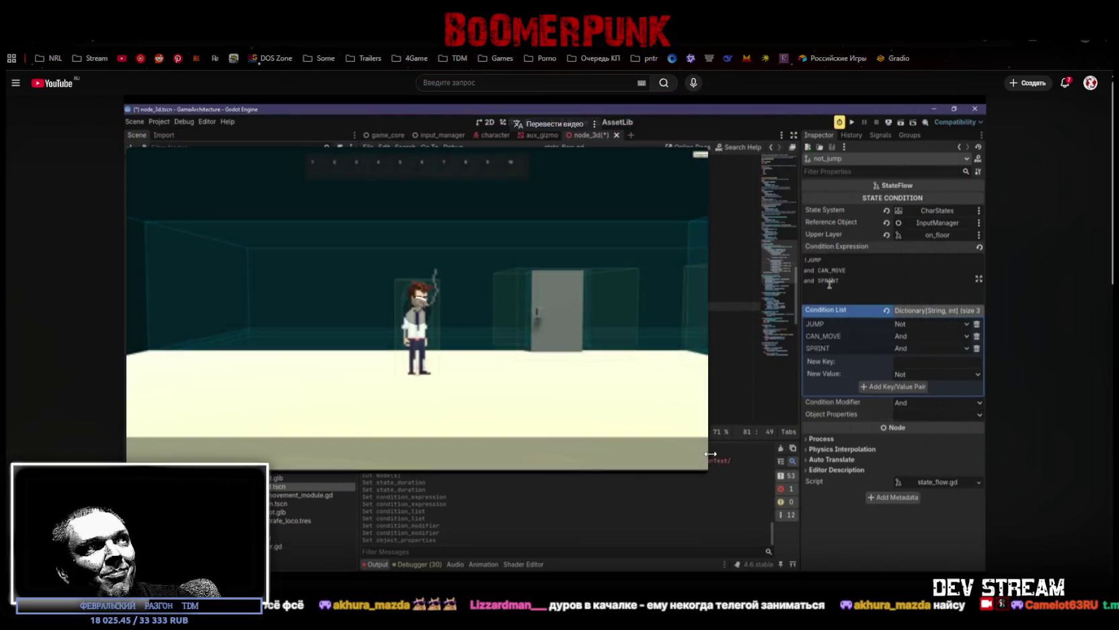
{"action": "left_click_drag", "start_coordinate": [552, 405], "coordinate": [669, 413]}
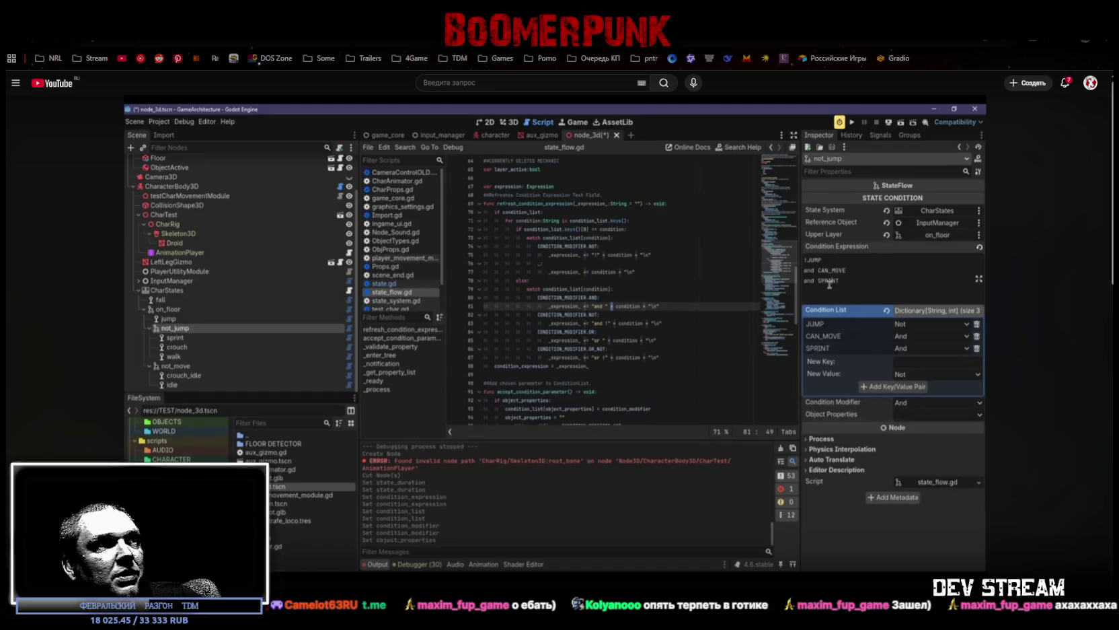
{"action": "left_click", "coordinate": [505, 357]}
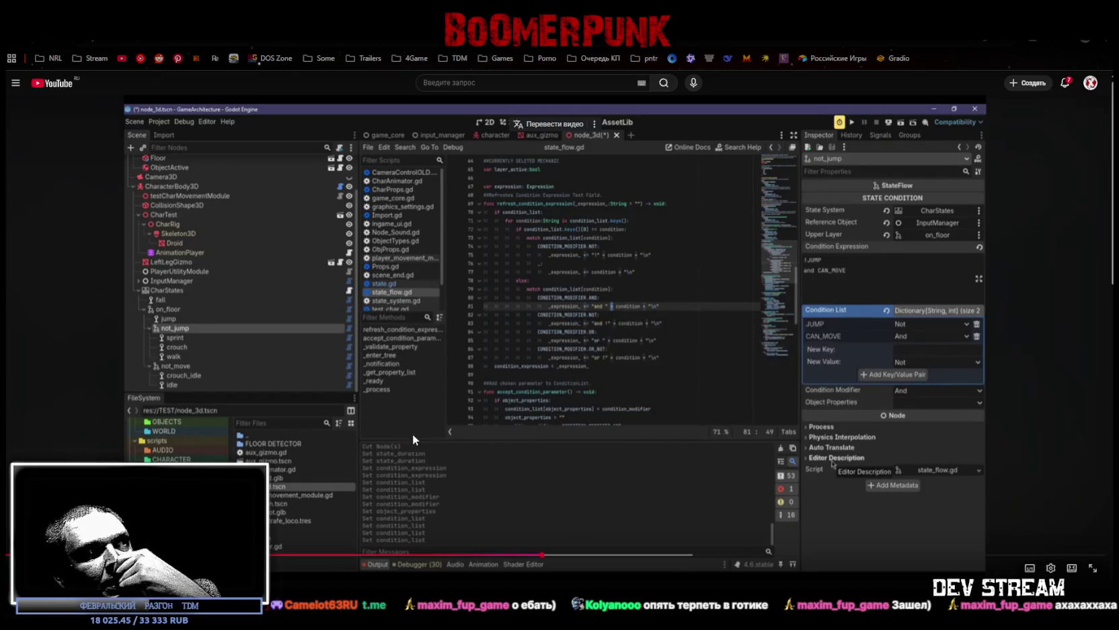
Step: Play the Godot stream past the CharStates node (idle start) to the fall state's !is_on_floor() condition
{"action": "scroll", "coordinate": [445, 436], "scroll_direction": "down", "scroll_amount": 2}
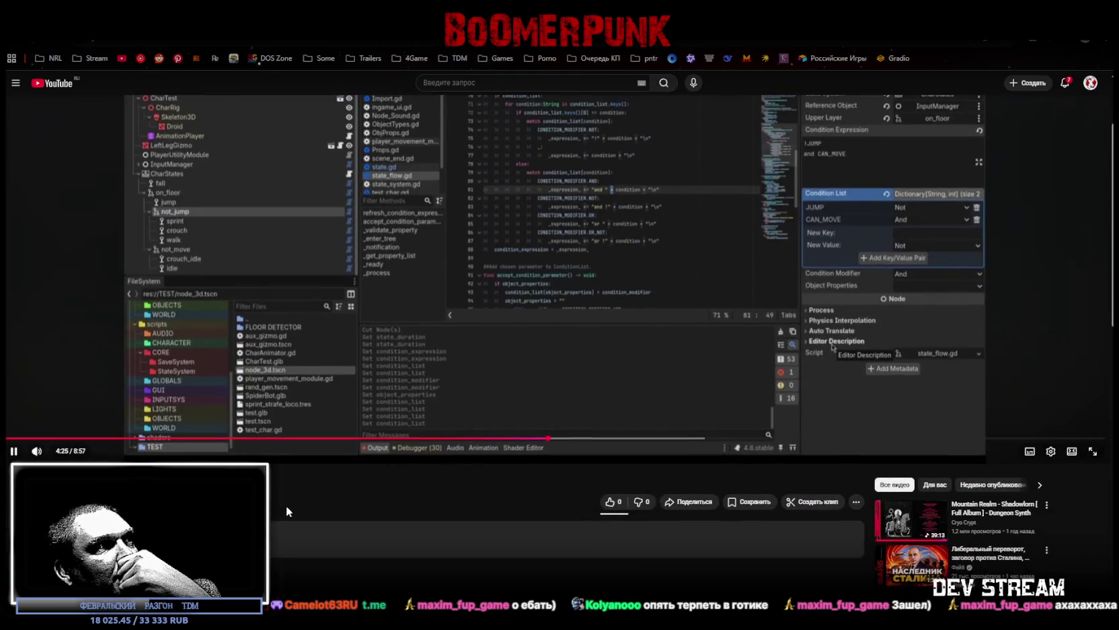
{"action": "scroll", "coordinate": [417, 494], "scroll_direction": "up", "scroll_amount": 2}
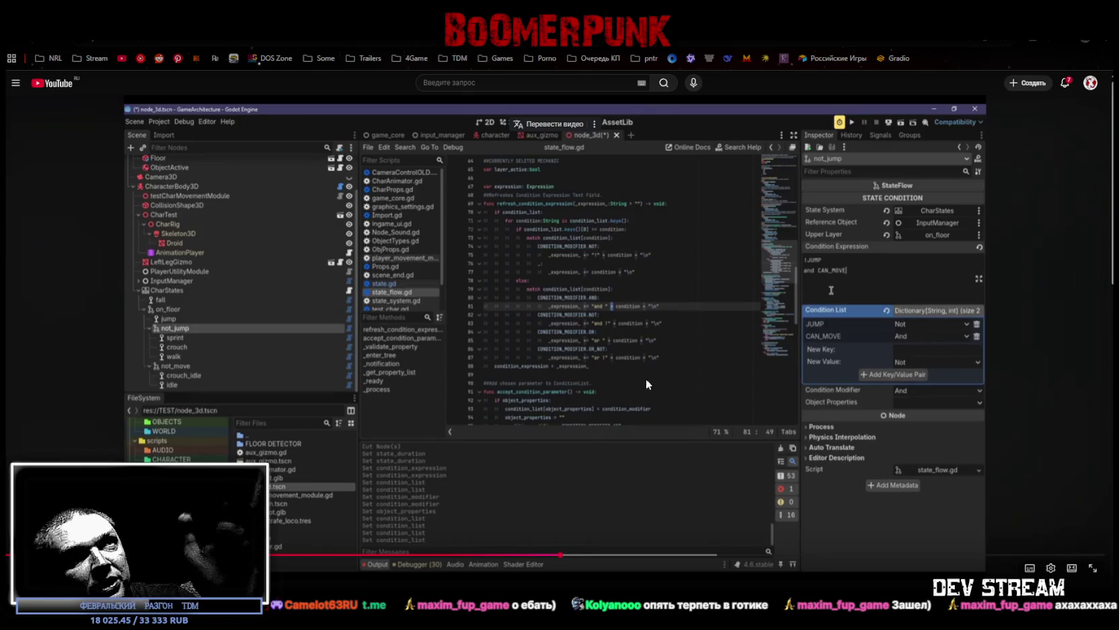
{"action": "left_click", "coordinate": [685, 432]}
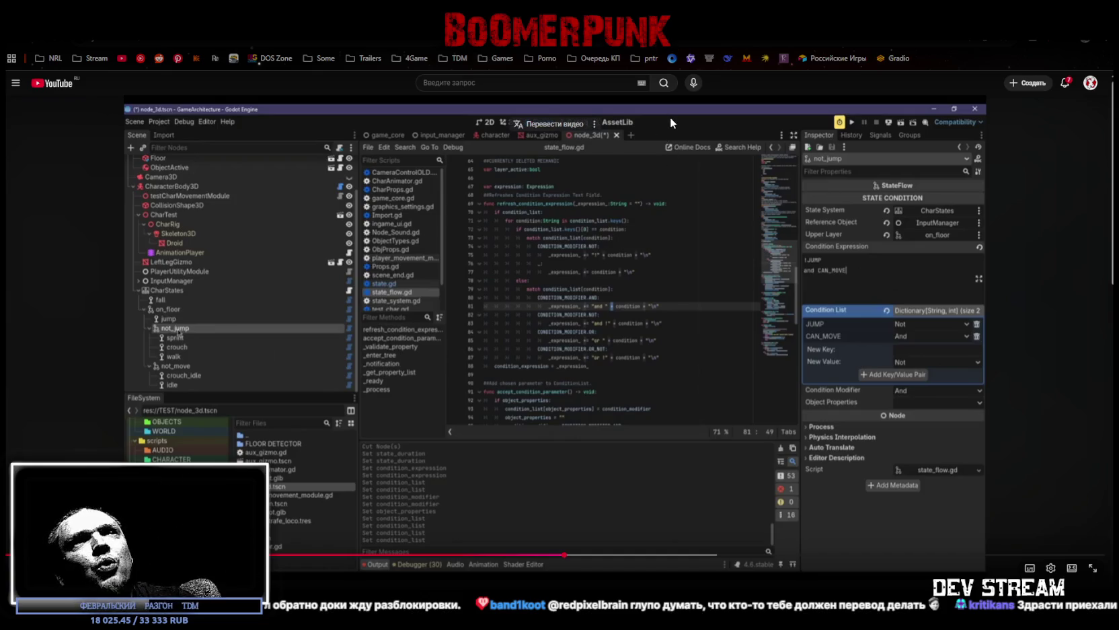
{"action": "left_click", "coordinate": [578, 372]}
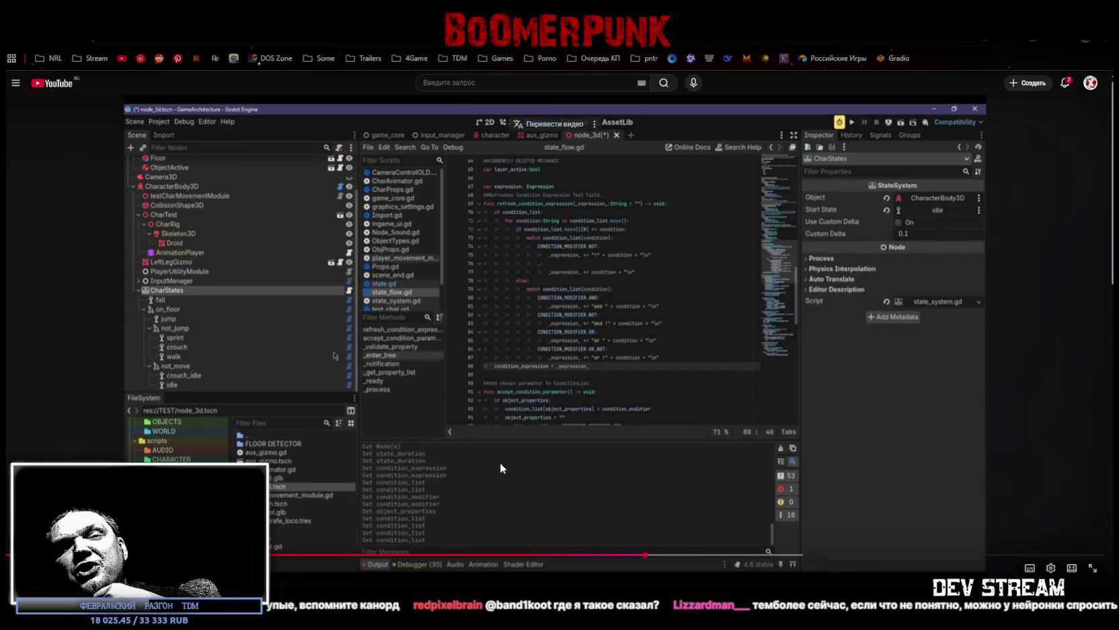
{"action": "left_click", "coordinate": [455, 387]}
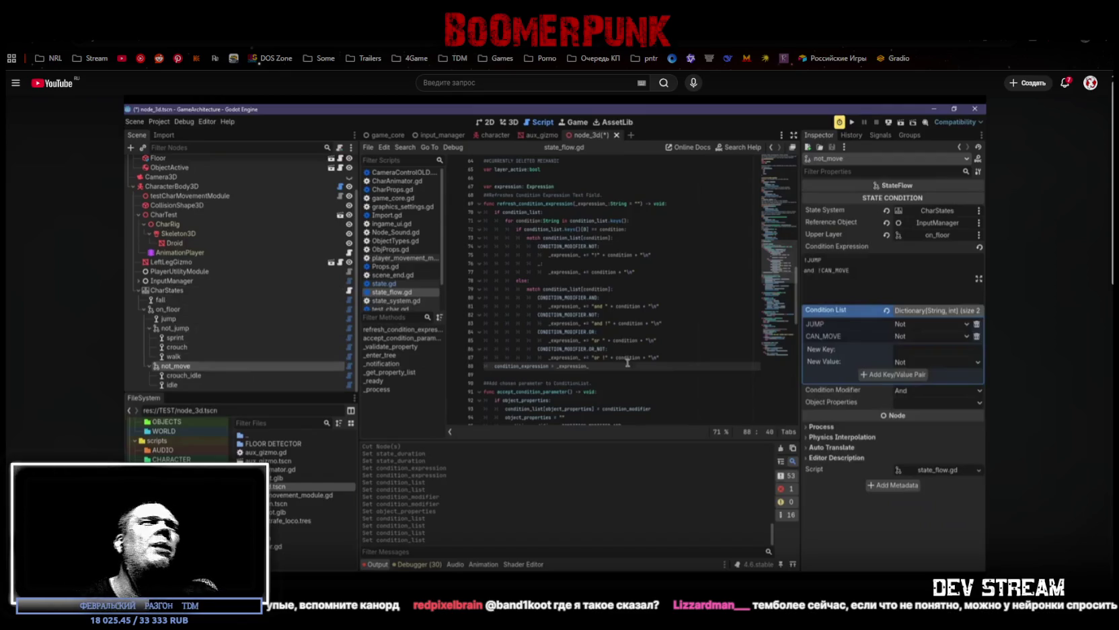
{"action": "left_click", "coordinate": [587, 345]}
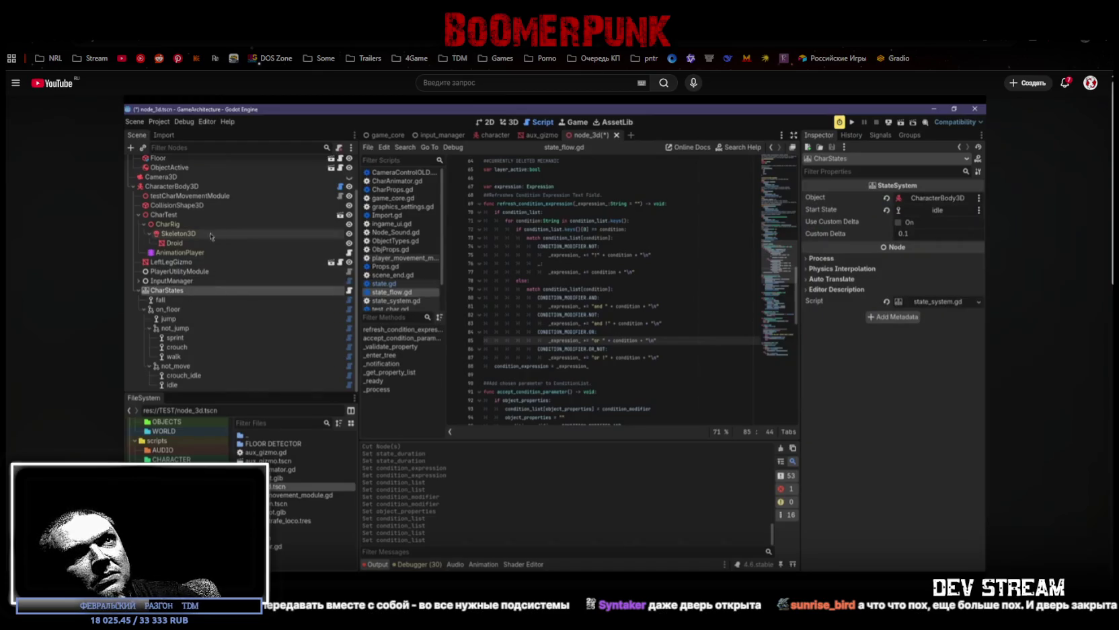
{"action": "left_click", "coordinate": [192, 290]}
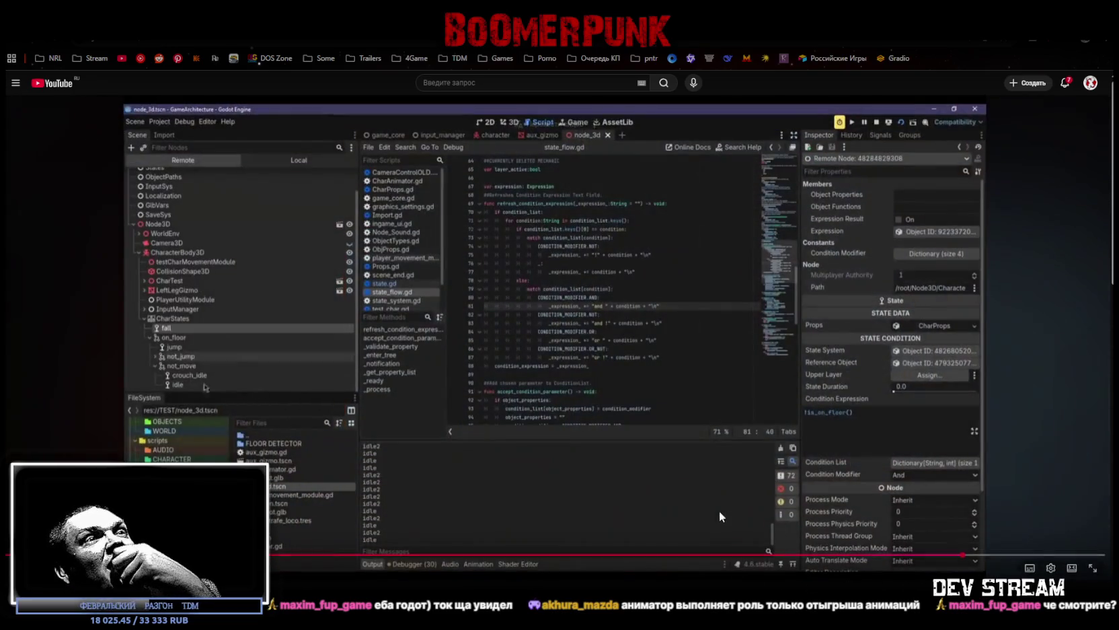
Step: Pause the Godot dev video and leave the browser to show Blockbench's GazeboBase_selection stairs
{"action": "left_click", "coordinate": [635, 472]}
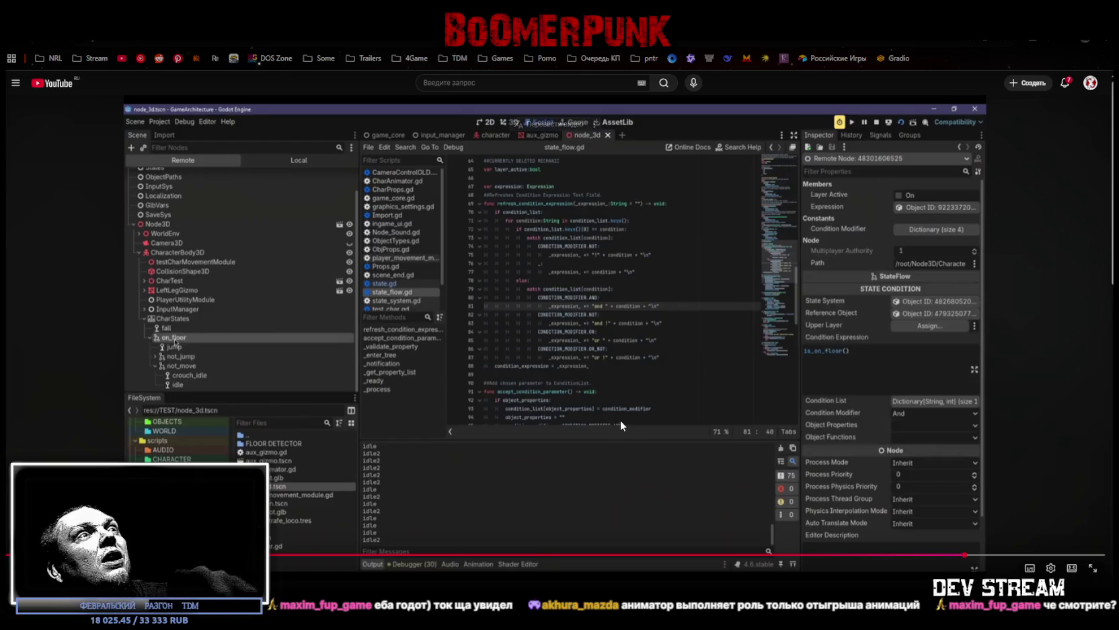
{"action": "left_click", "coordinate": [556, 392]}
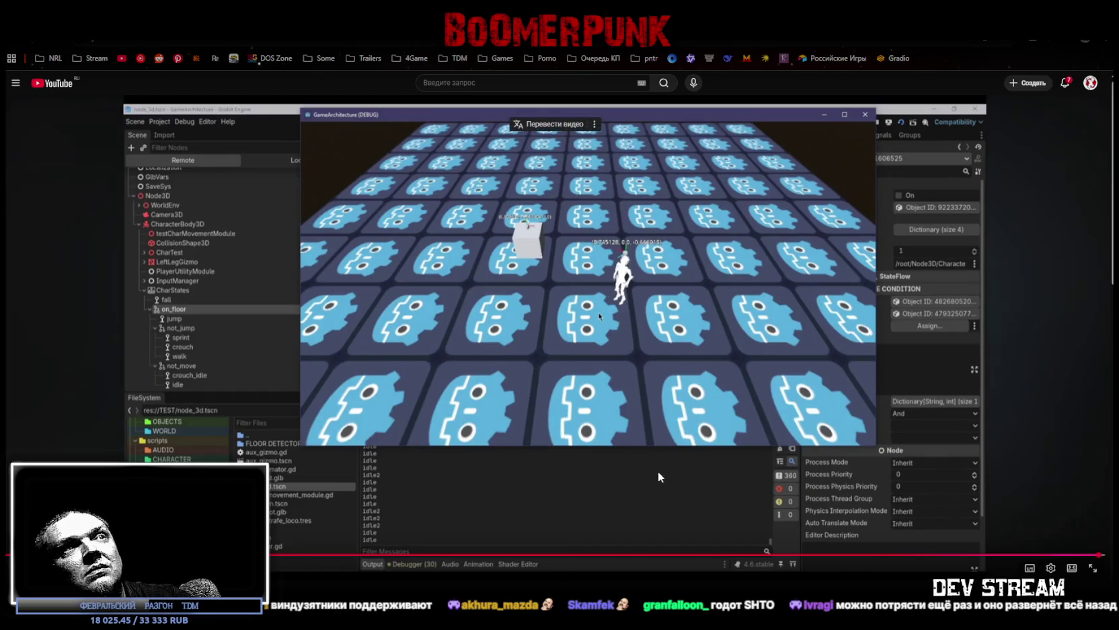
{"action": "left_click", "coordinate": [652, 400]}
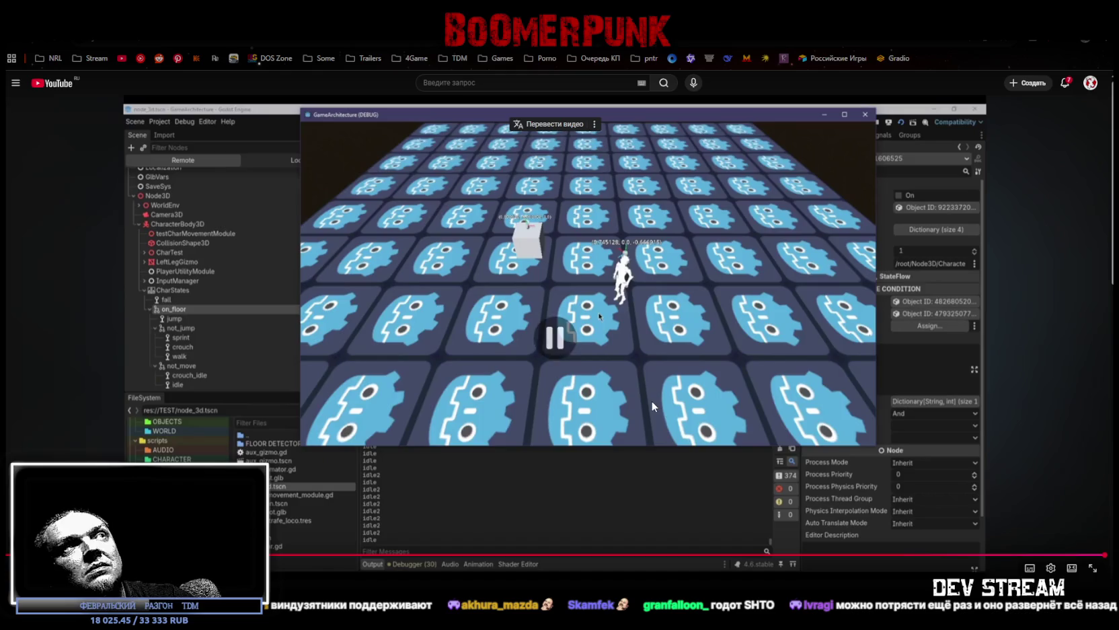
{"action": "key", "text": "alt+Tab"}
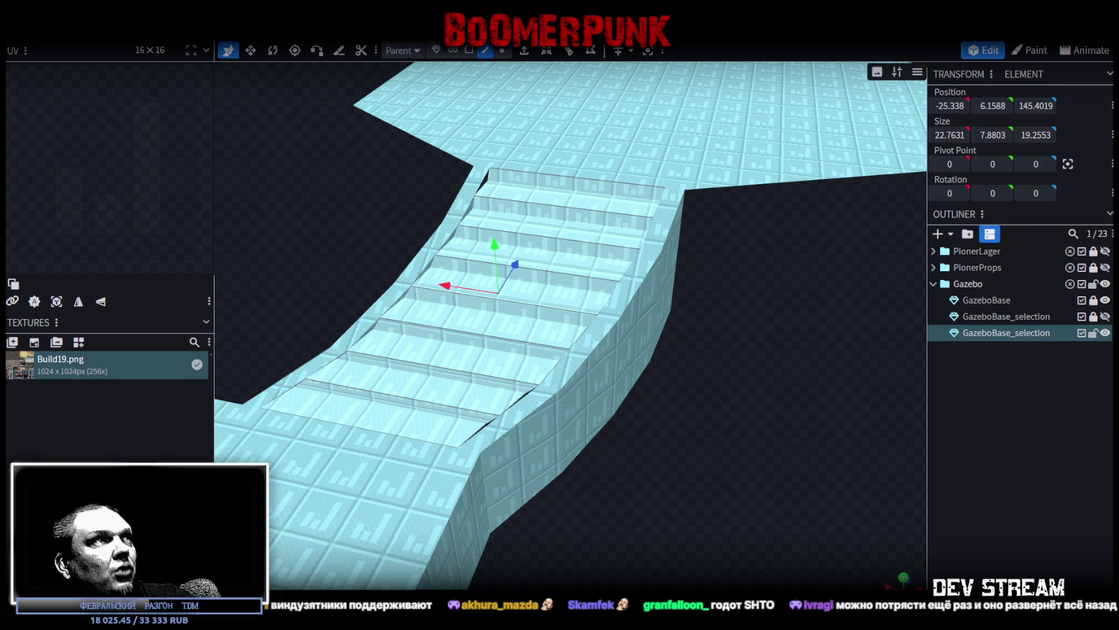
Step: In Unity, view DOG's Base Layer animator graph and its Arm_Dog|Hit_B to DogRun transition
{"action": "key", "text": "alt+Tab"}
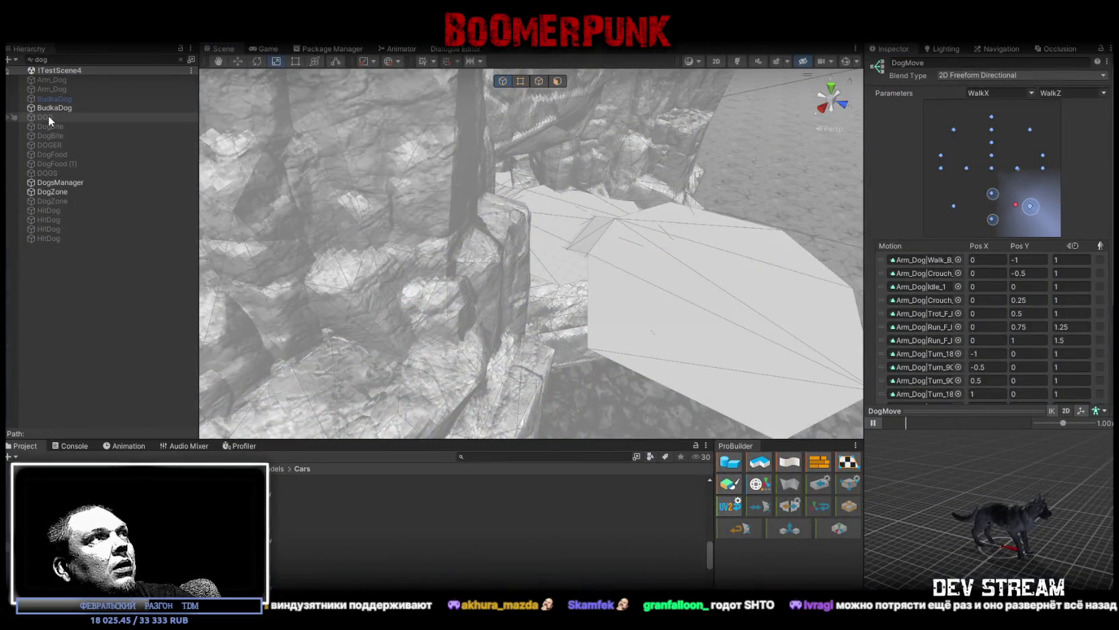
{"action": "left_click", "coordinate": [47, 117]}
{"action": "left_click", "coordinate": [390, 49]}
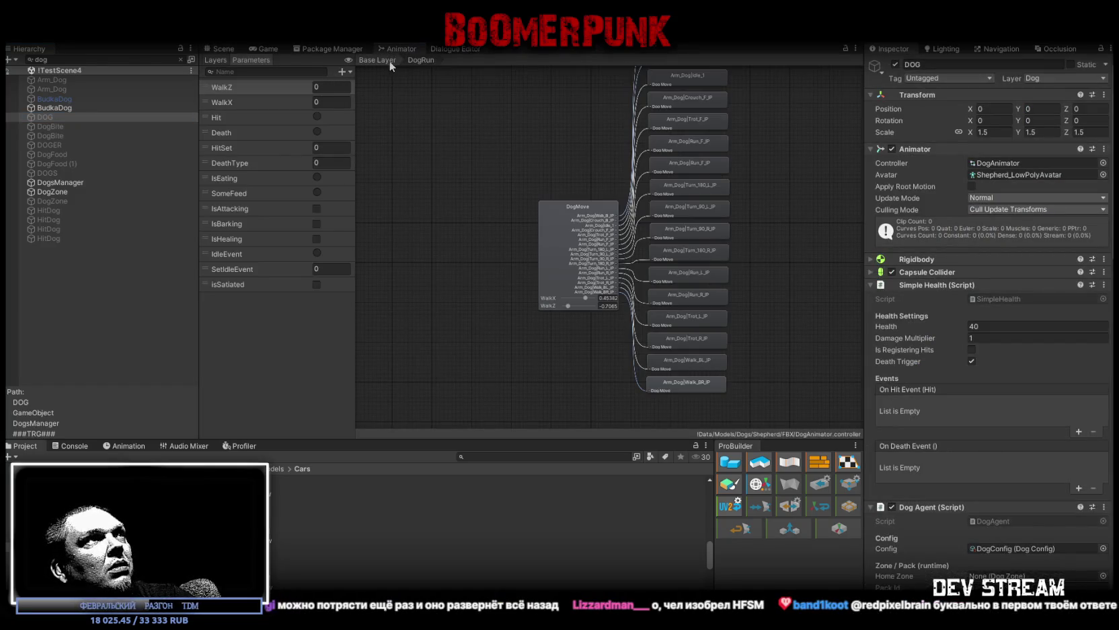
{"action": "left_click", "coordinate": [389, 61]}
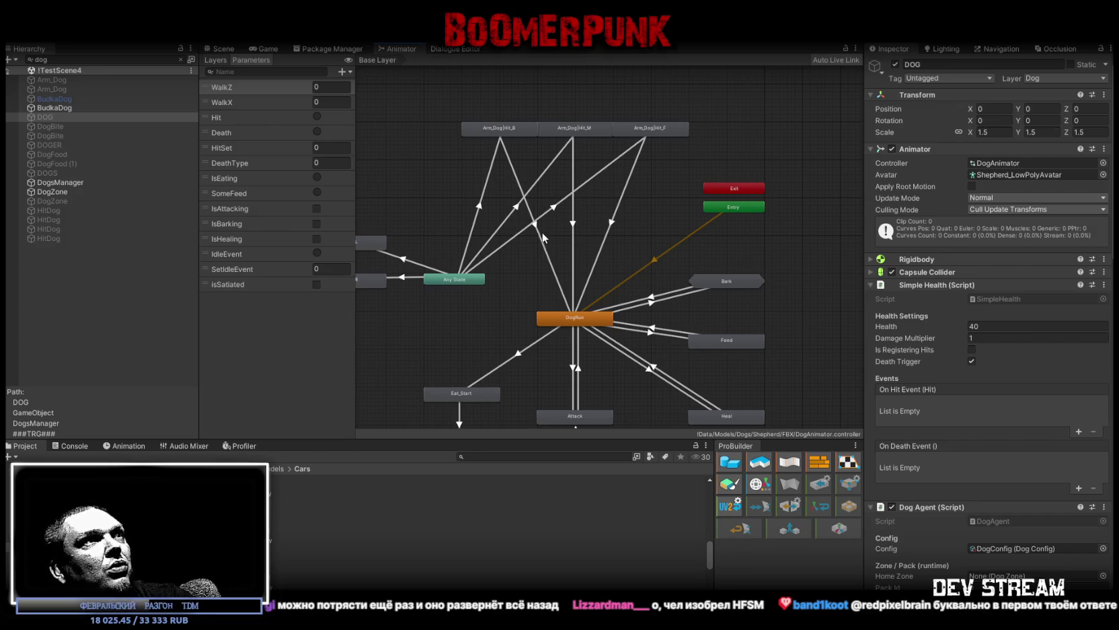
{"action": "left_click", "coordinate": [546, 259]}
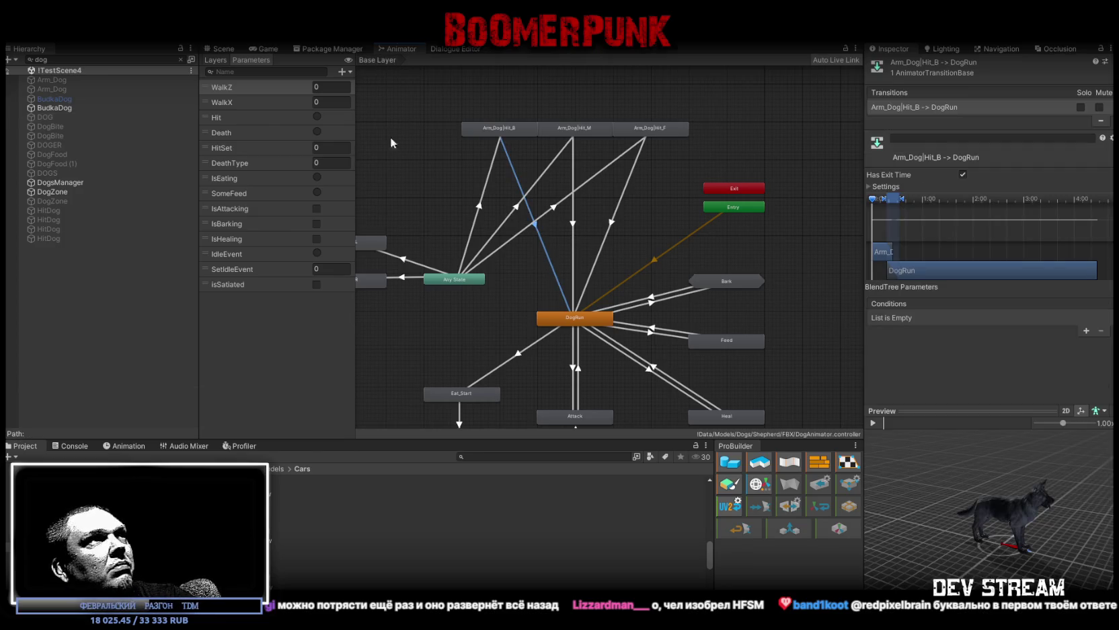
Step: Select Player, check its Jump parameter and Jump-to-Walking transition, then enter the Jump sub-state machine
{"action": "left_click", "coordinate": [180, 59]}
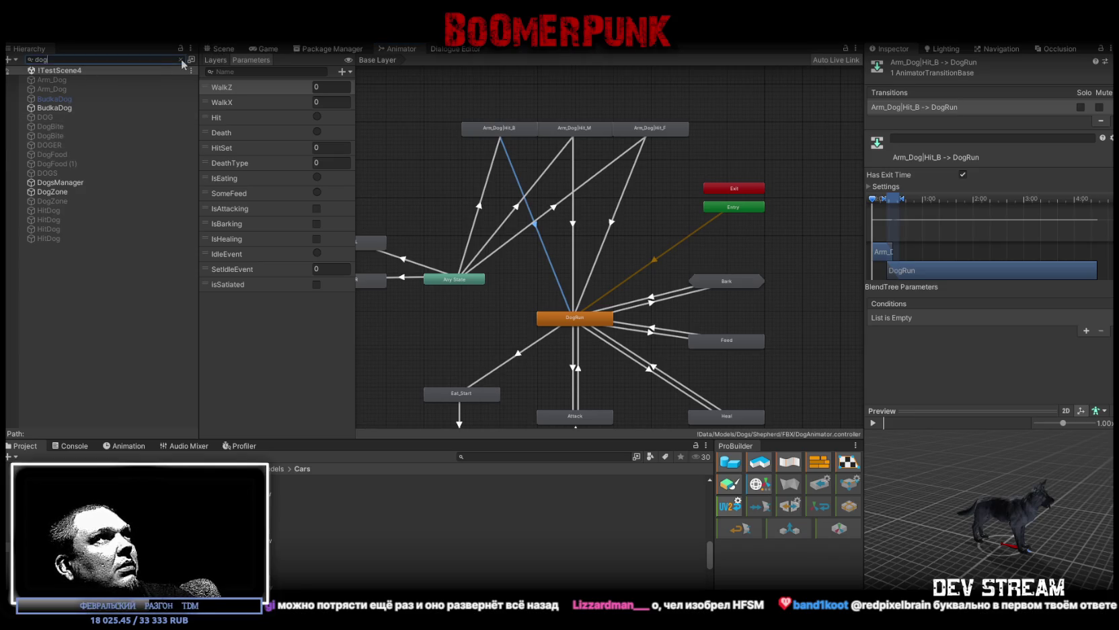
{"action": "left_click", "coordinate": [55, 172]}
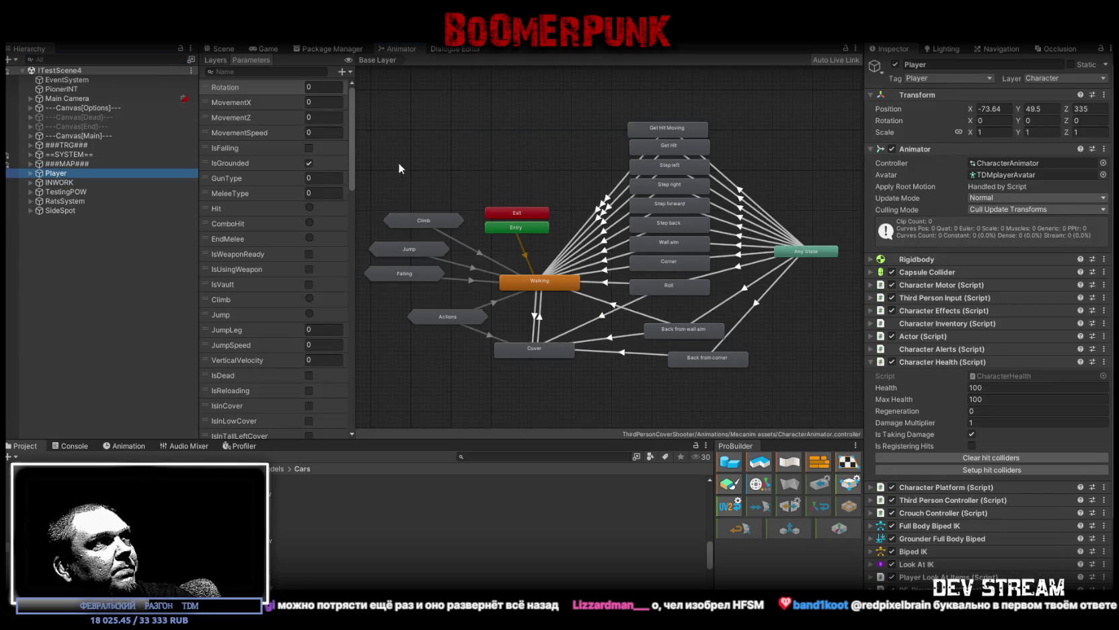
{"action": "scroll", "coordinate": [268, 291], "scroll_direction": "down", "scroll_amount": 2}
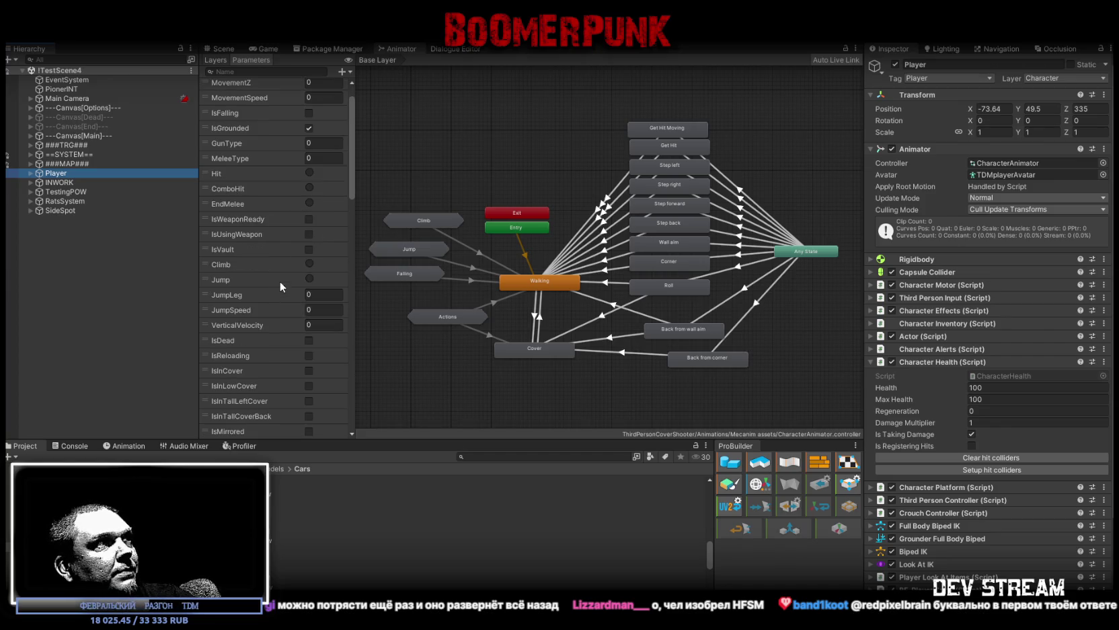
{"action": "left_click", "coordinate": [226, 282]}
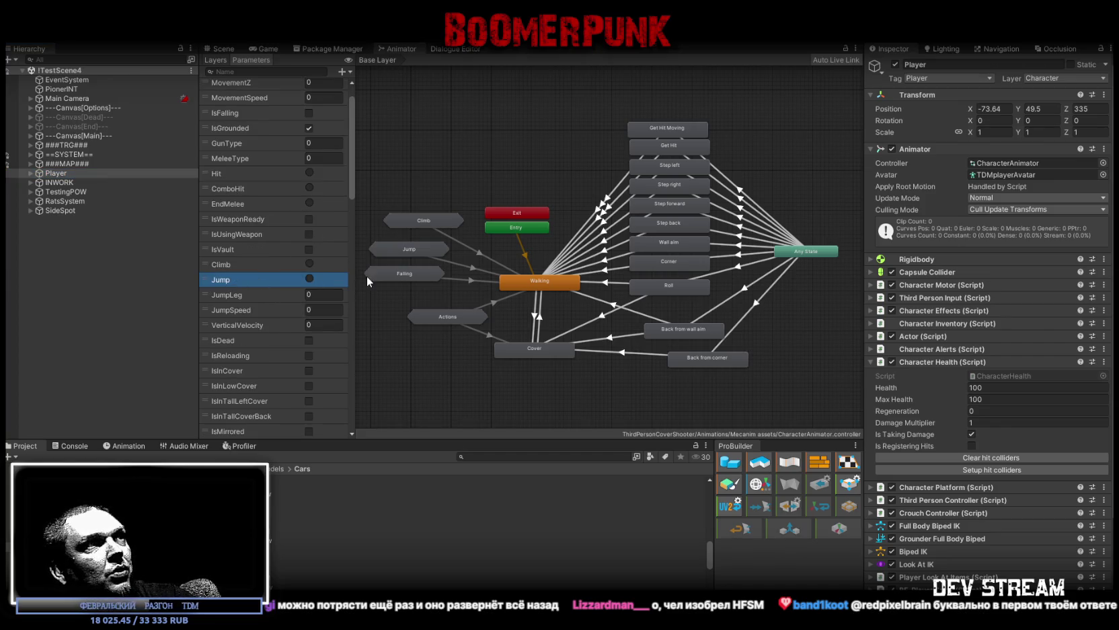
{"action": "left_click", "coordinate": [472, 266]}
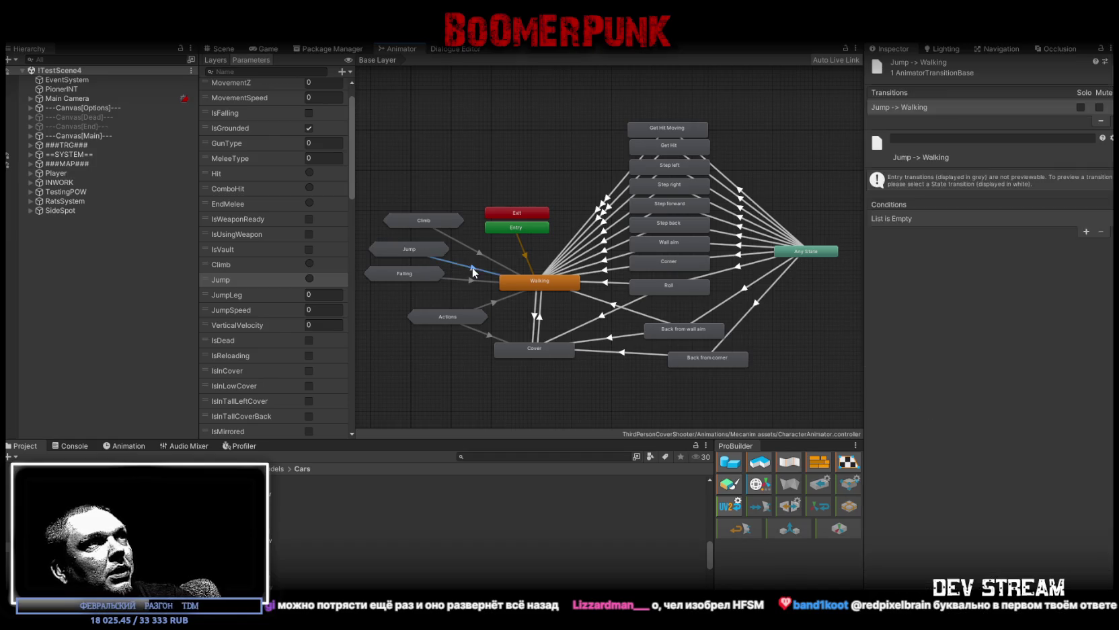
{"action": "double_click", "coordinate": [409, 249]}
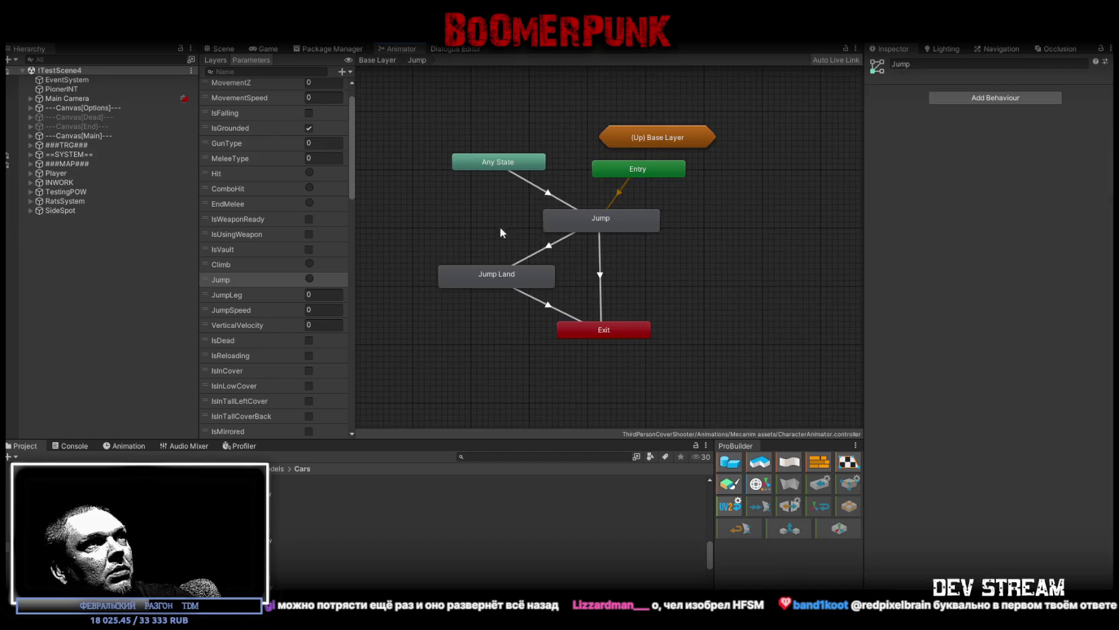
Step: Review the Jump sub-state transitions, confirming Jump → Jump Land requires IsGrounded true
{"action": "left_click", "coordinate": [549, 200]}
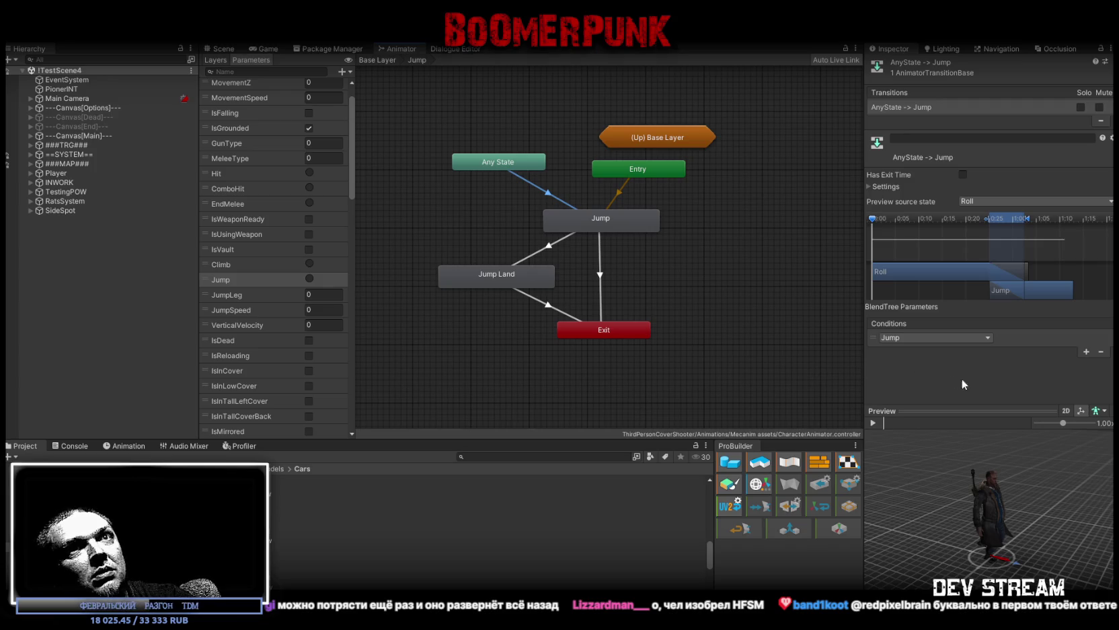
{"action": "middle_click_drag", "start_coordinate": [713, 343], "coordinate": [664, 300]}
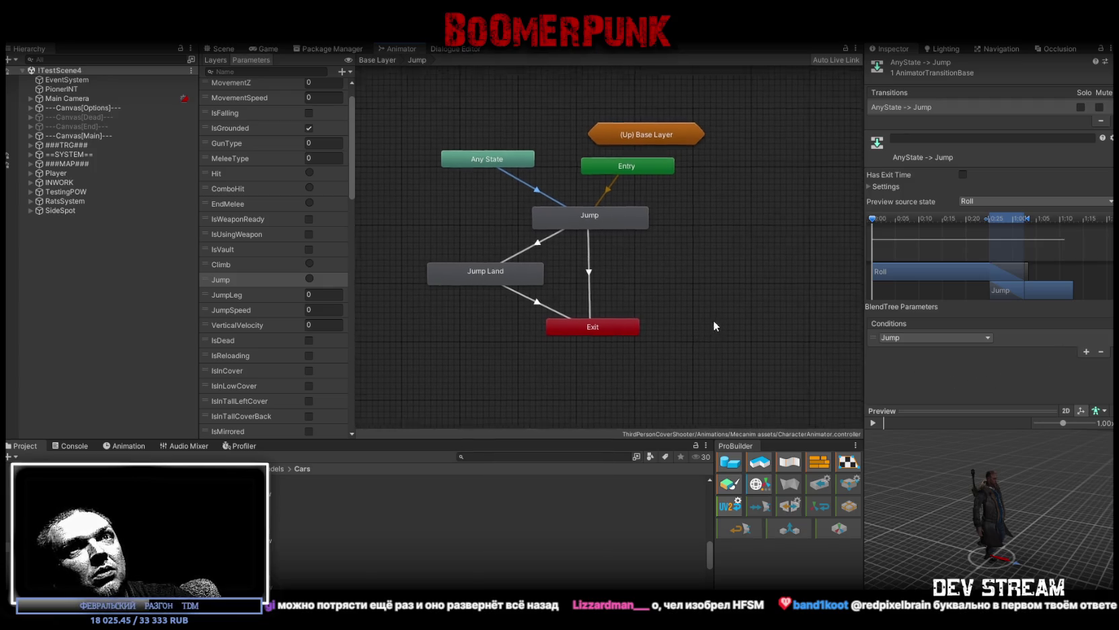
{"action": "middle_click_drag", "start_coordinate": [586, 247], "coordinate": [609, 269]}
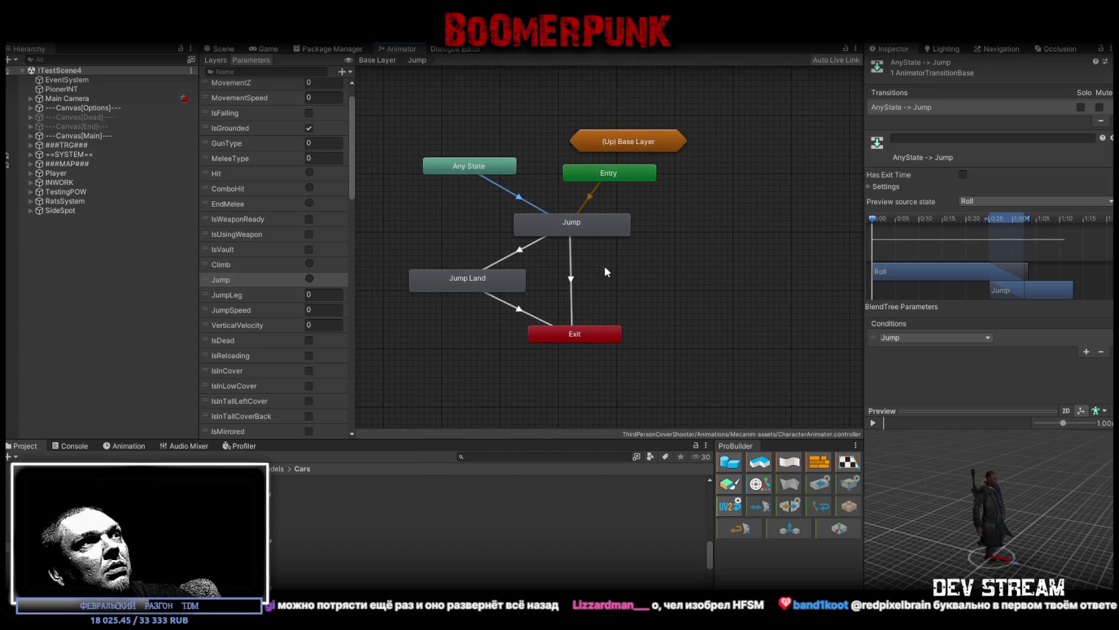
{"action": "left_click", "coordinate": [574, 223]}
{"action": "left_click", "coordinate": [523, 253]}
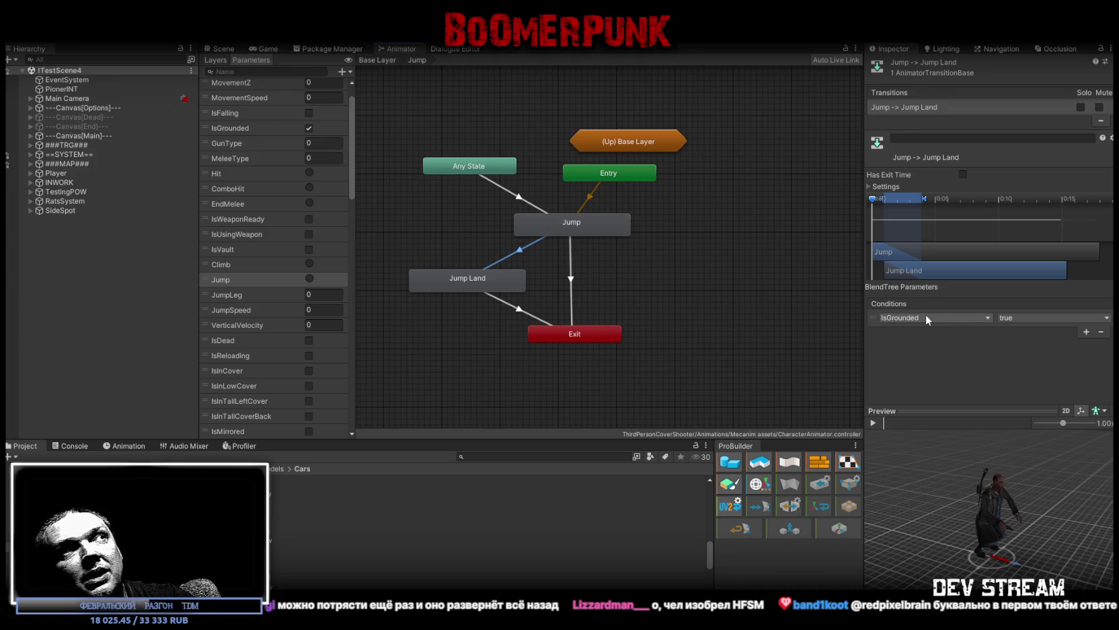
{"action": "left_click_drag", "start_coordinate": [351, 114], "coordinate": [352, 355]}
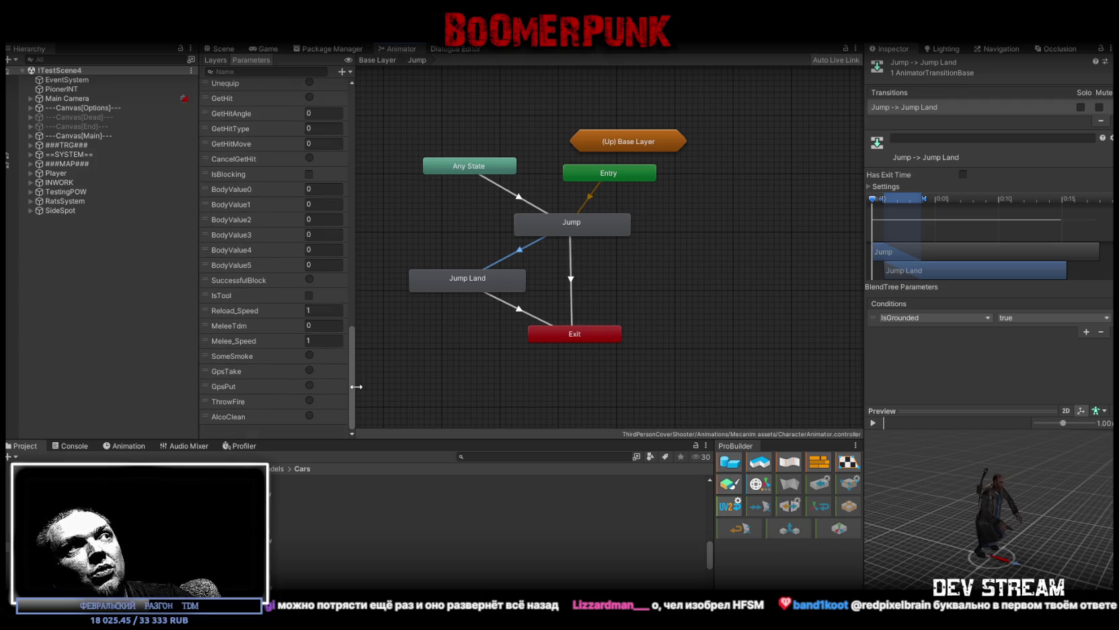
{"action": "left_click_drag", "start_coordinate": [356, 385], "coordinate": [368, 227]}
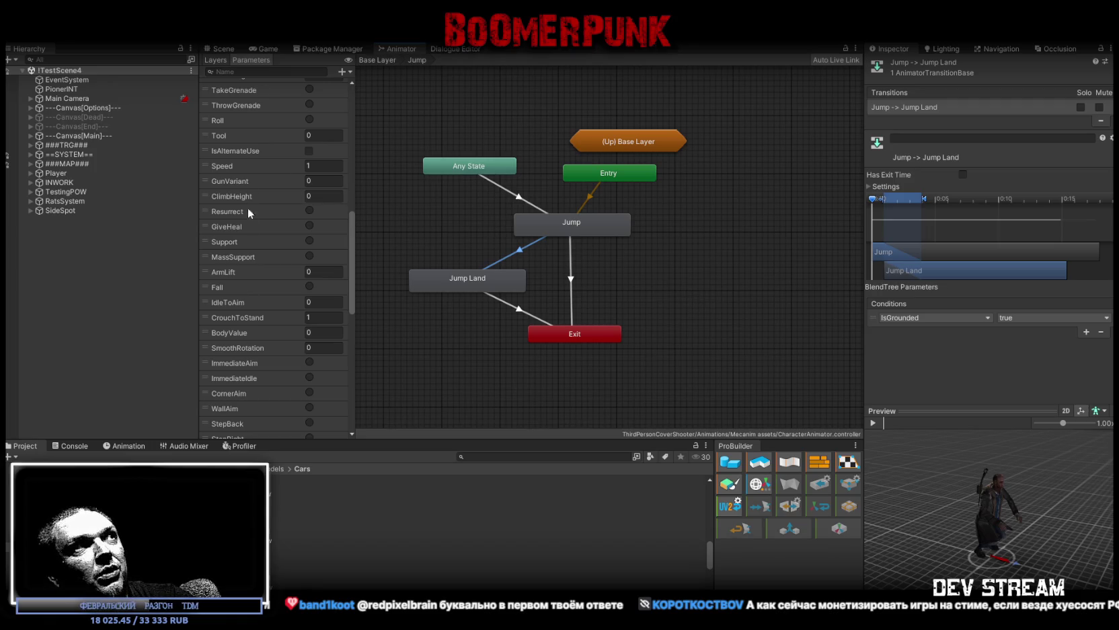
{"action": "scroll", "coordinate": [247, 352], "scroll_direction": "up", "scroll_amount": 2}
{"action": "scroll", "coordinate": [247, 352], "scroll_direction": "up", "scroll_amount": 2}
{"action": "scroll", "coordinate": [255, 309], "scroll_direction": "up", "scroll_amount": 2}
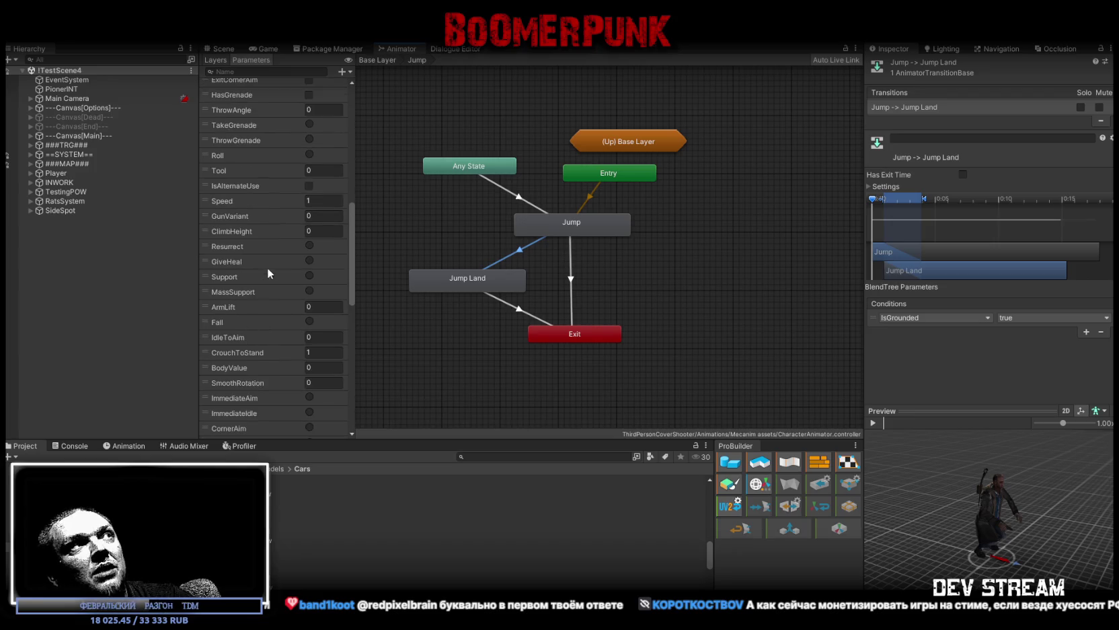
Step: Return to Base Layer and start play mode in the Game view with Ctrl+P
{"action": "left_click", "coordinate": [378, 60]}
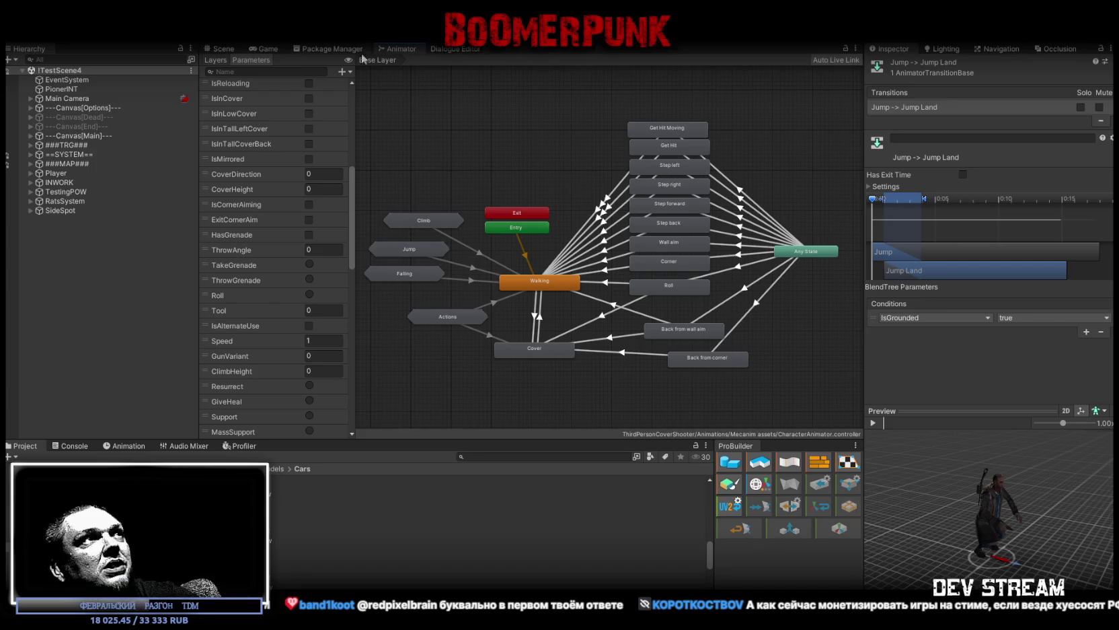
{"action": "left_click", "coordinate": [266, 49]}
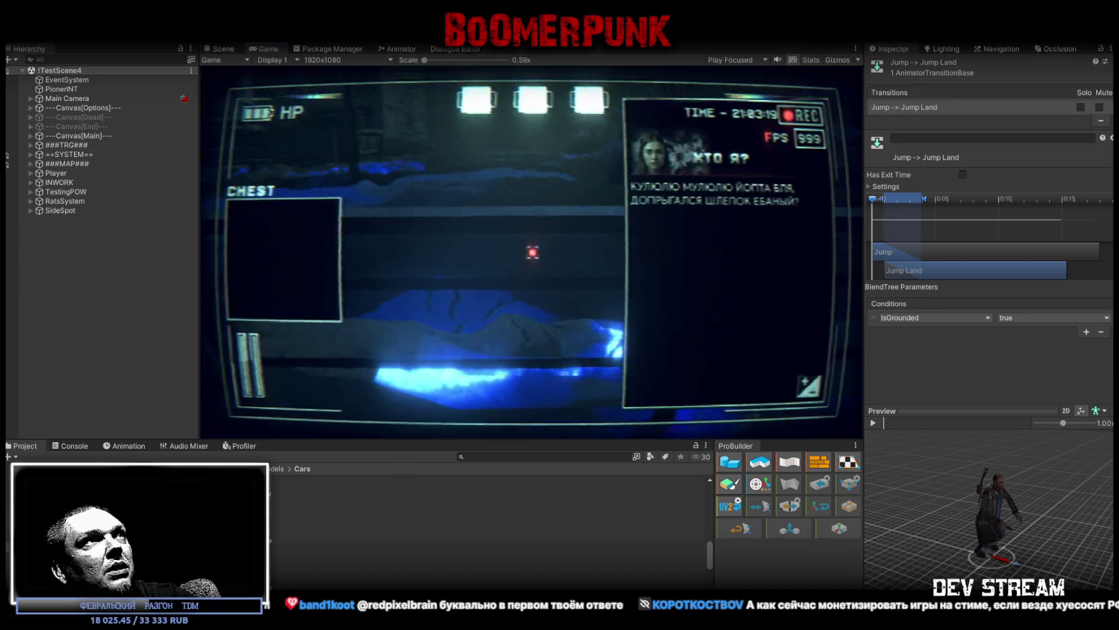
{"action": "key", "text": "ctrl+p"}
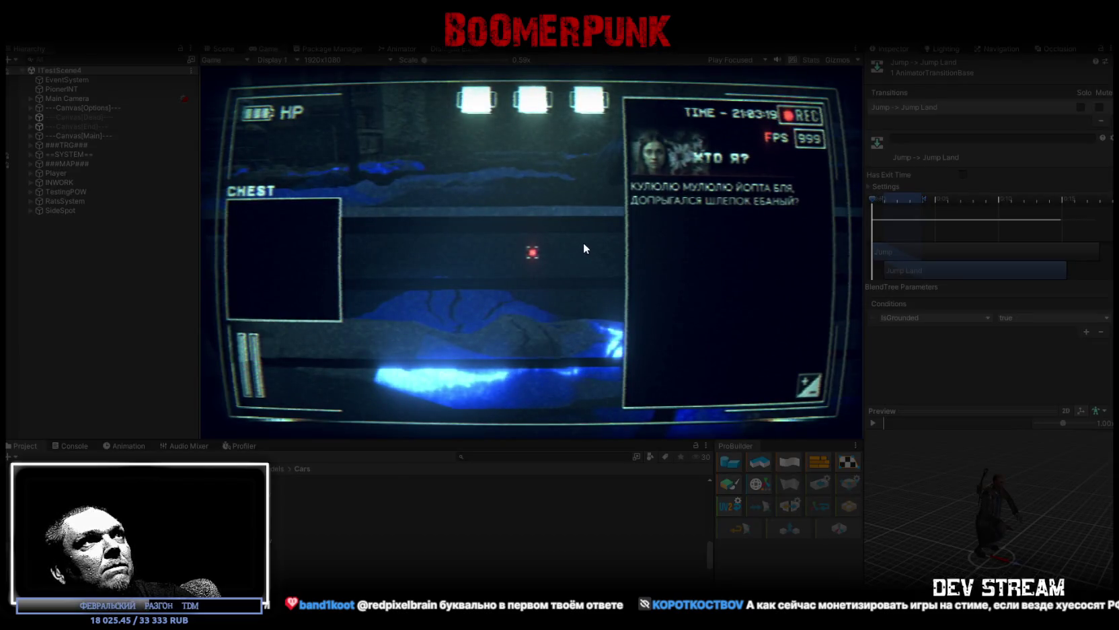
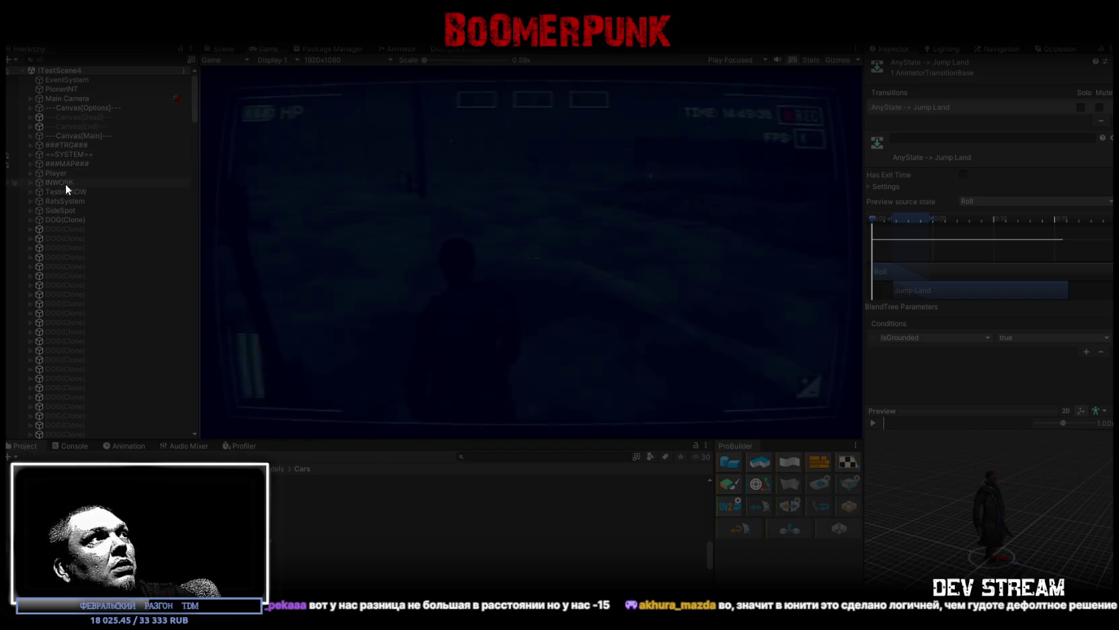
Step: Create a Cube under Player and drag it out to the scene root
{"action": "left_click", "coordinate": [85, 173]}
{"action": "left_click", "coordinate": [221, 49]}
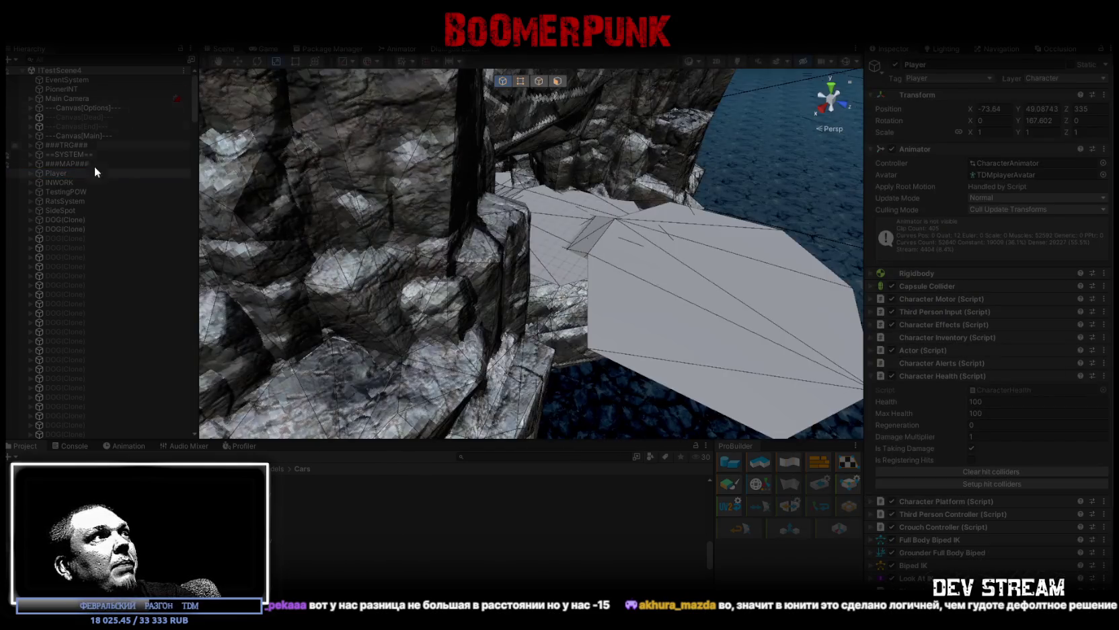
{"action": "double_click", "coordinate": [58, 174]}
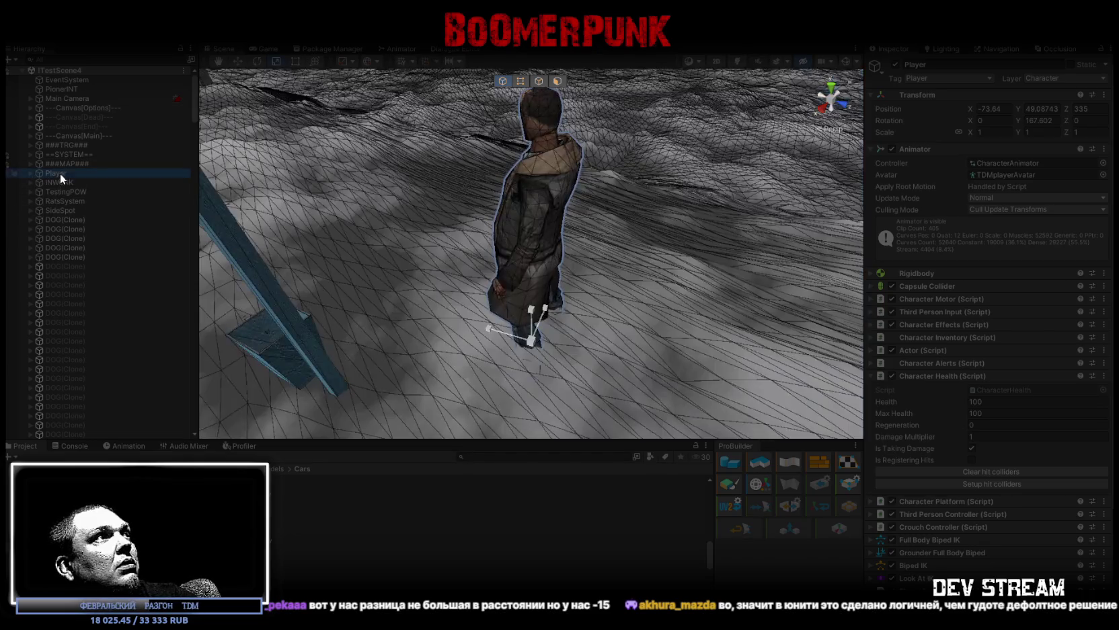
{"action": "right_click", "coordinate": [59, 182]}
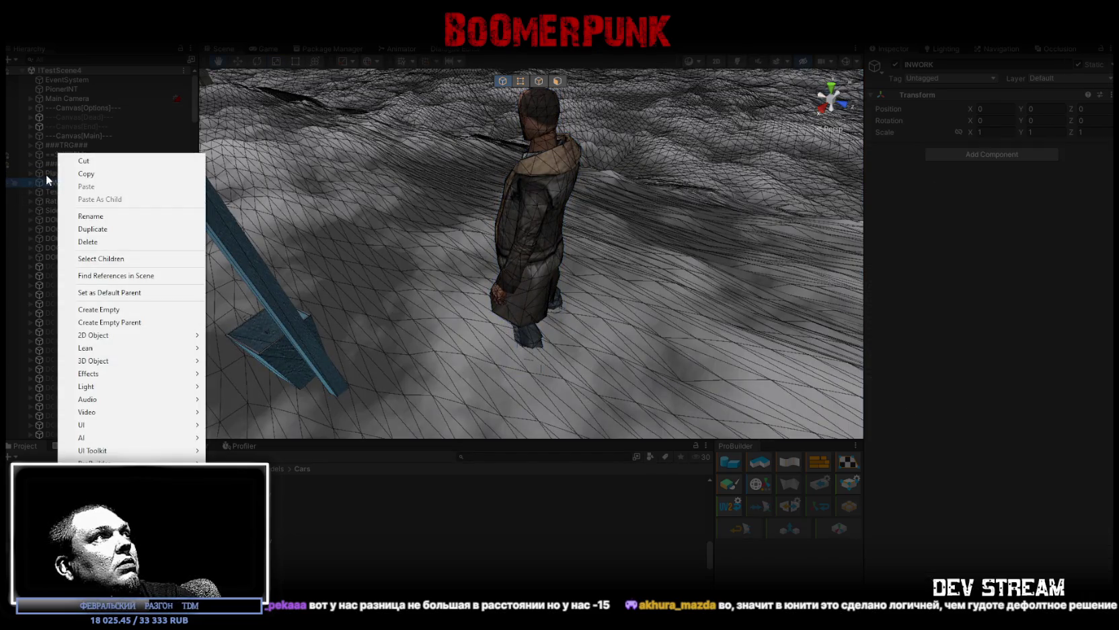
{"action": "left_click", "coordinate": [53, 173]}
{"action": "right_click", "coordinate": [53, 173]}
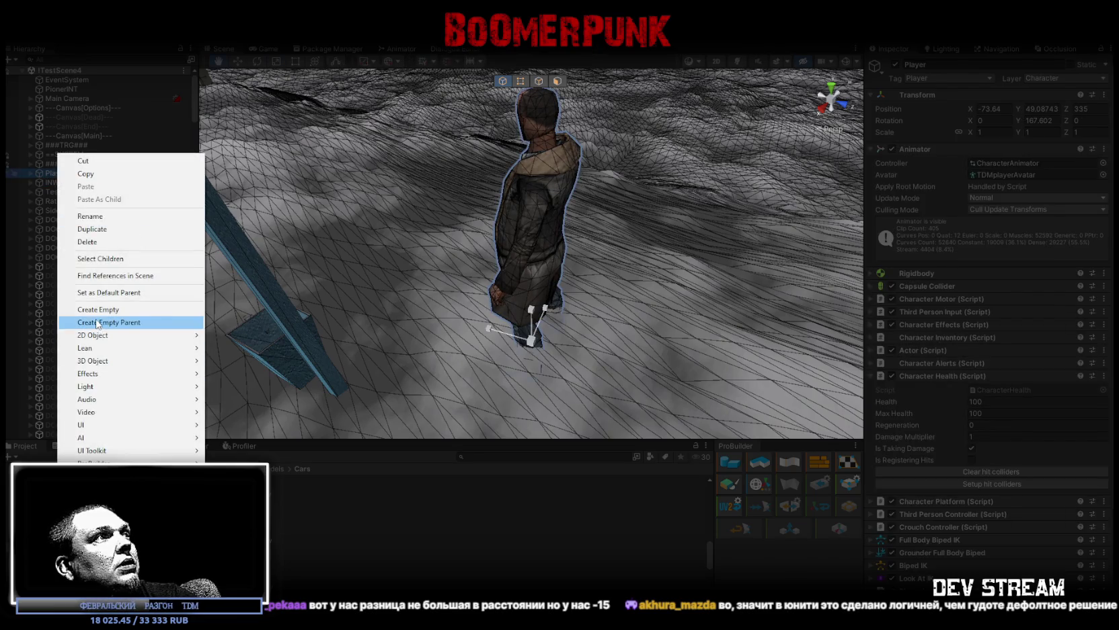
{"action": "mouse_move", "coordinate": [92, 361]}
{"action": "left_click", "coordinate": [218, 364]}
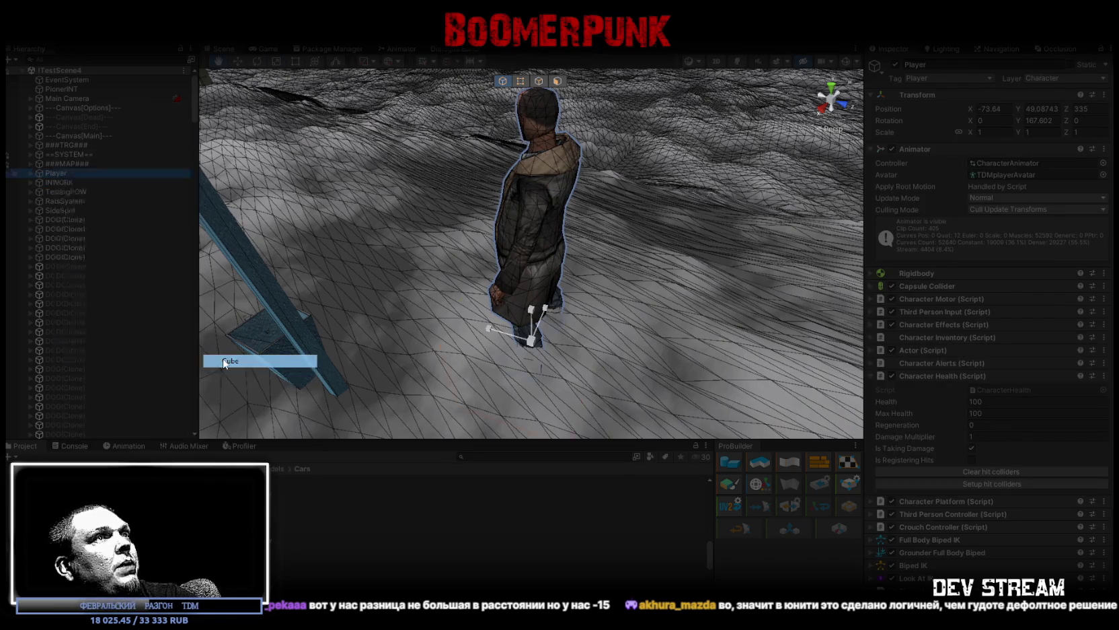
{"action": "left_click", "coordinate": [68, 268]}
{"action": "left_click_drag", "start_coordinate": [68, 276], "coordinate": [56, 168]}
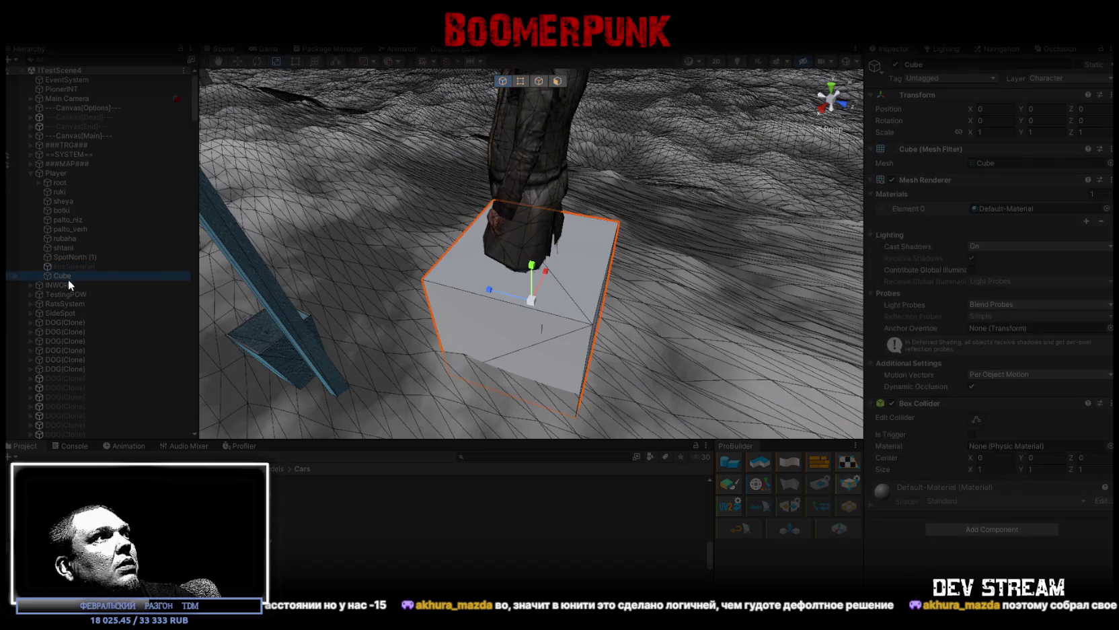
Step: Scale the Cube to 2 on X and Z and place it near the bus stop behind the player
{"action": "mouse_move", "coordinate": [449, 243]}
{"action": "right_mouse_down"}
{"action": "mouse_move", "coordinate": [513, 208]}
{"action": "mouse_move", "coordinate": [510, 314]}
{"action": "right_mouse_up"}
{"action": "left_click_drag", "start_coordinate": [510, 315], "coordinate": [669, 173]}
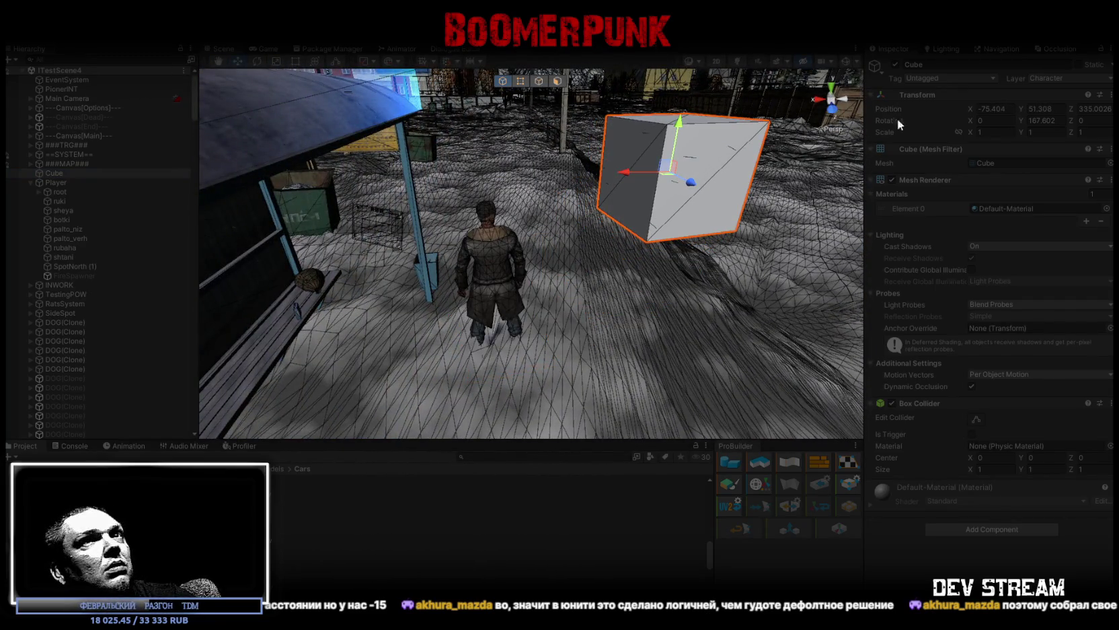
{"action": "left_click", "coordinate": [996, 132]}
{"action": "type", "text": "2"}
{"action": "left_click", "coordinate": [1083, 132]}
{"action": "type", "text": "2"}
{"action": "right_click_drag", "start_coordinate": [632, 182], "coordinate": [626, 108]}
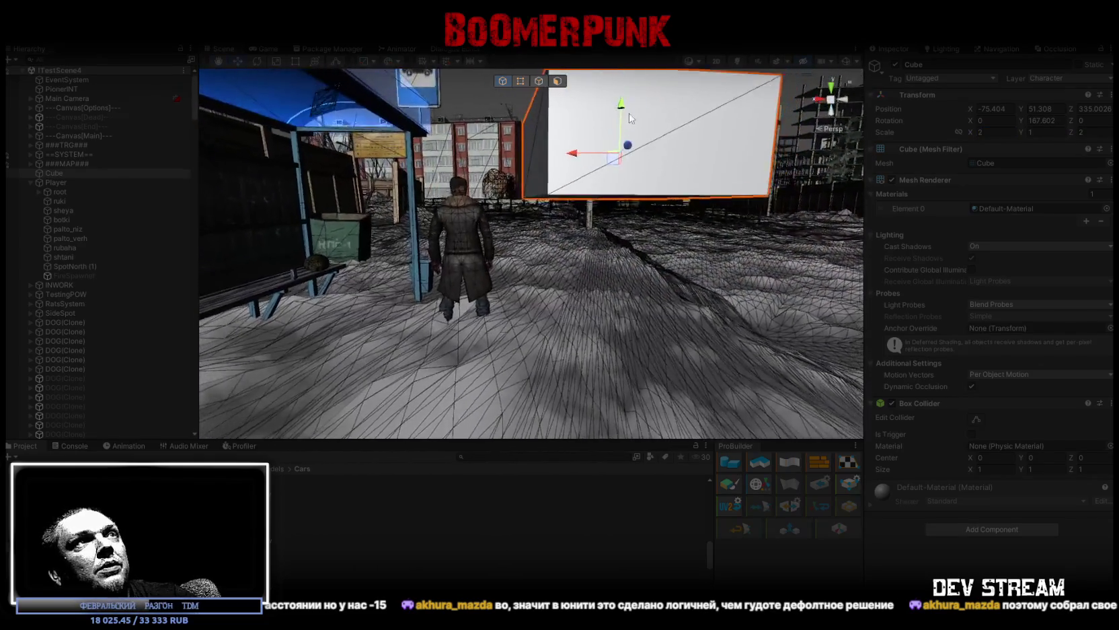
{"action": "left_click_drag", "start_coordinate": [624, 101], "coordinate": [624, 128]}
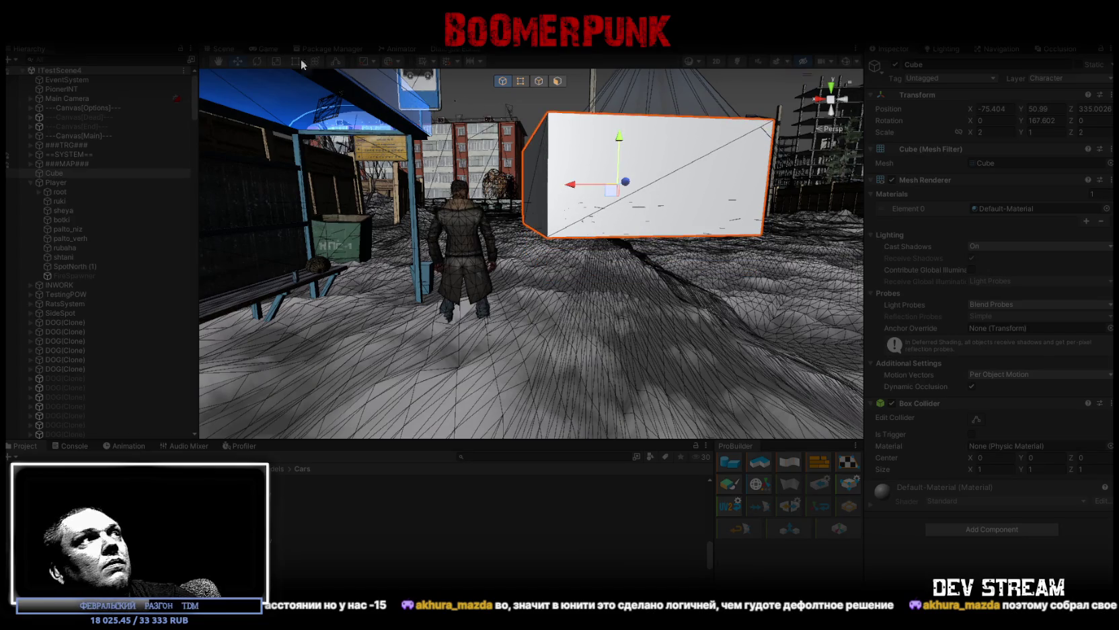
{"action": "left_click", "coordinate": [274, 51]}
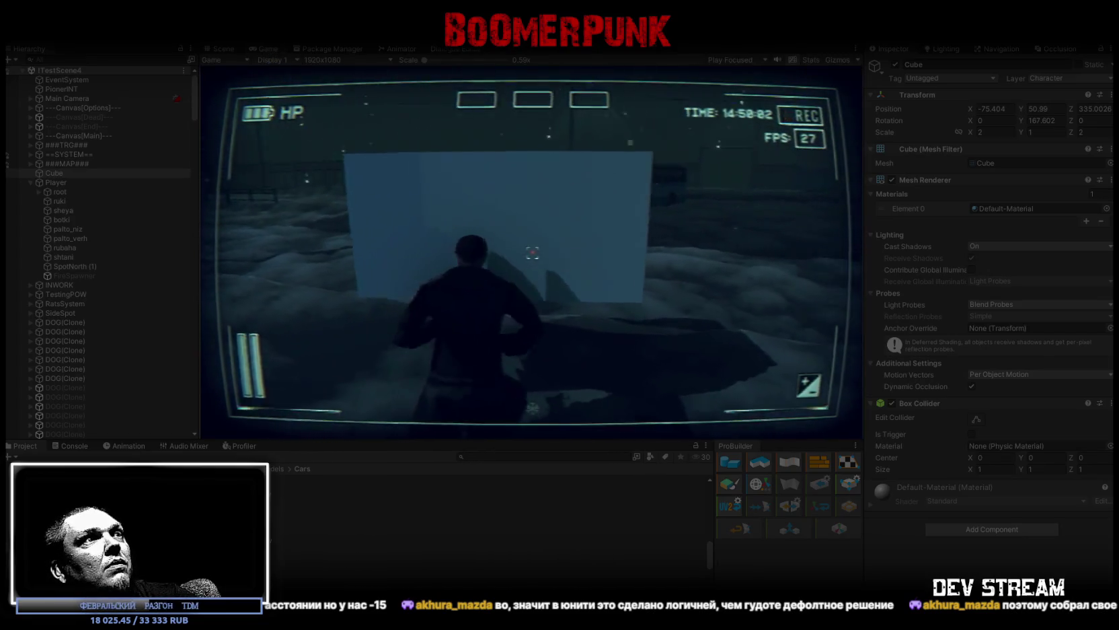
Step: Play-test the game, crouching and walking the character toward the cube
{"action": "key", "text": "c"}
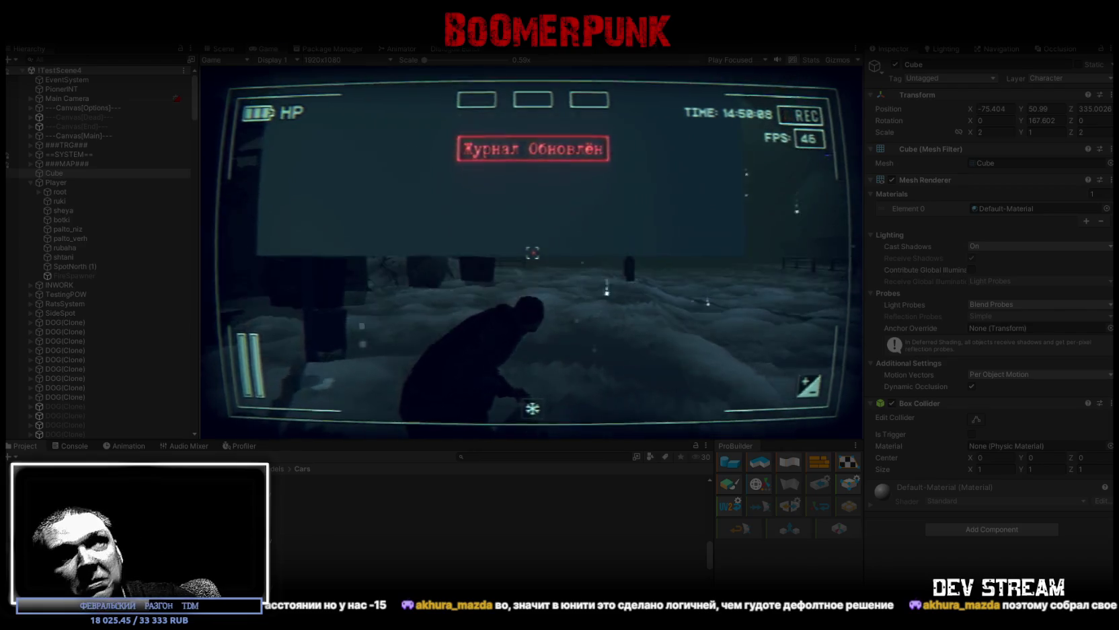
{"action": "key", "text": "c"}
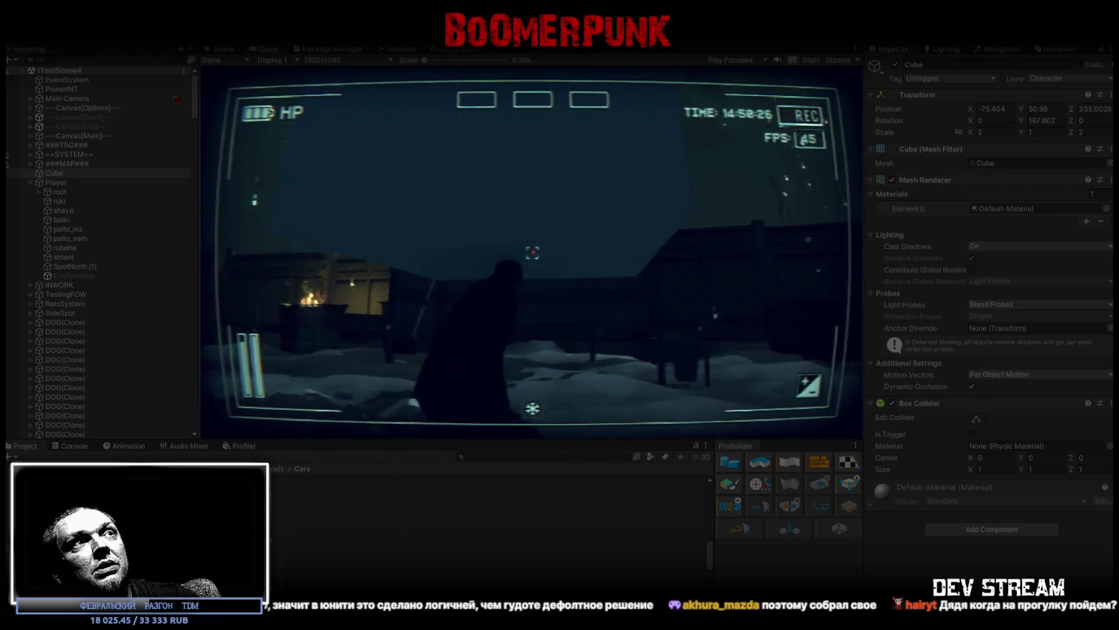
Step: Nudge the cube and view in the Scene view, then stop Play mode
{"action": "left_click", "coordinate": [222, 49]}
{"action": "mouse_move", "coordinate": [674, 290]}
{"action": "right_mouse_down"}
{"action": "mouse_move", "coordinate": [708, 317]}
{"action": "mouse_move", "coordinate": [511, 168]}
{"action": "right_mouse_up"}
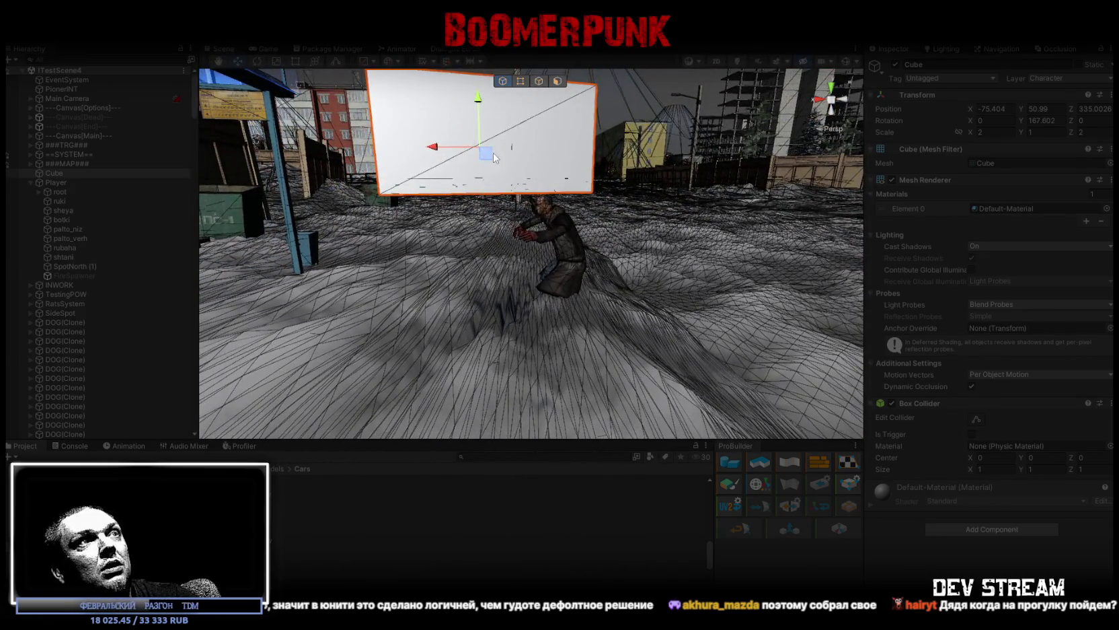
{"action": "left_click_drag", "start_coordinate": [483, 148], "coordinate": [529, 199]}
{"action": "mouse_move", "coordinate": [584, 341]}
{"action": "right_mouse_down"}
{"action": "mouse_move", "coordinate": [619, 336]}
{"action": "mouse_move", "coordinate": [572, 323]}
{"action": "right_mouse_up"}
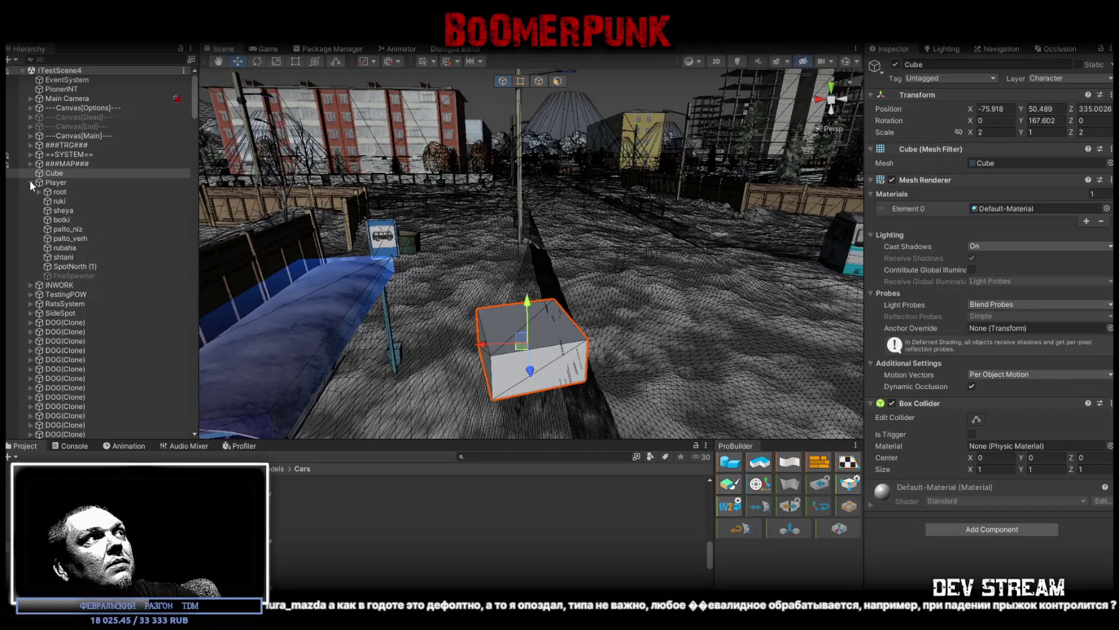
{"action": "key", "text": "ctrl+p"}
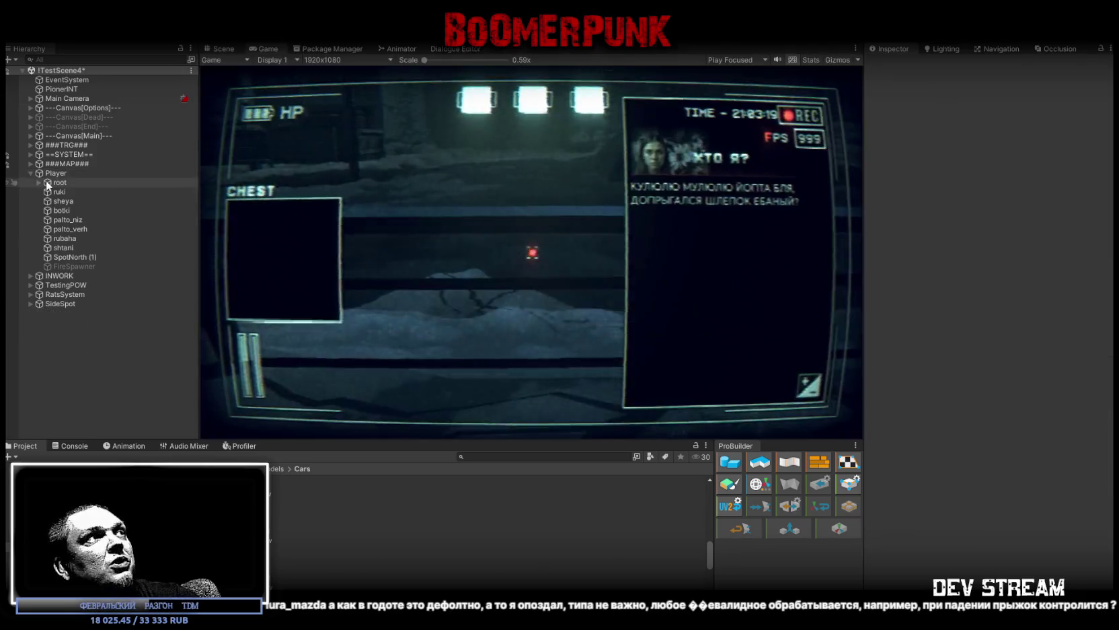
Step: Create a fresh Cube under Player and move it to the scene root
{"action": "left_click", "coordinate": [30, 173]}
{"action": "right_click", "coordinate": [56, 172]}
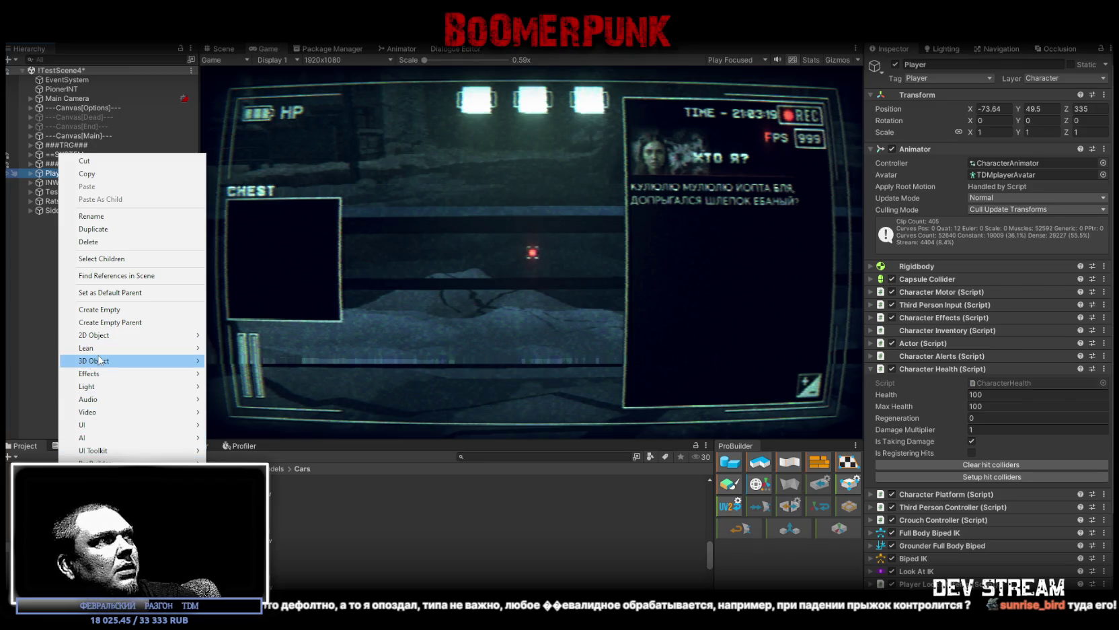
{"action": "mouse_move", "coordinate": [95, 361]}
{"action": "left_click", "coordinate": [265, 362]}
{"action": "left_click", "coordinate": [68, 266]}
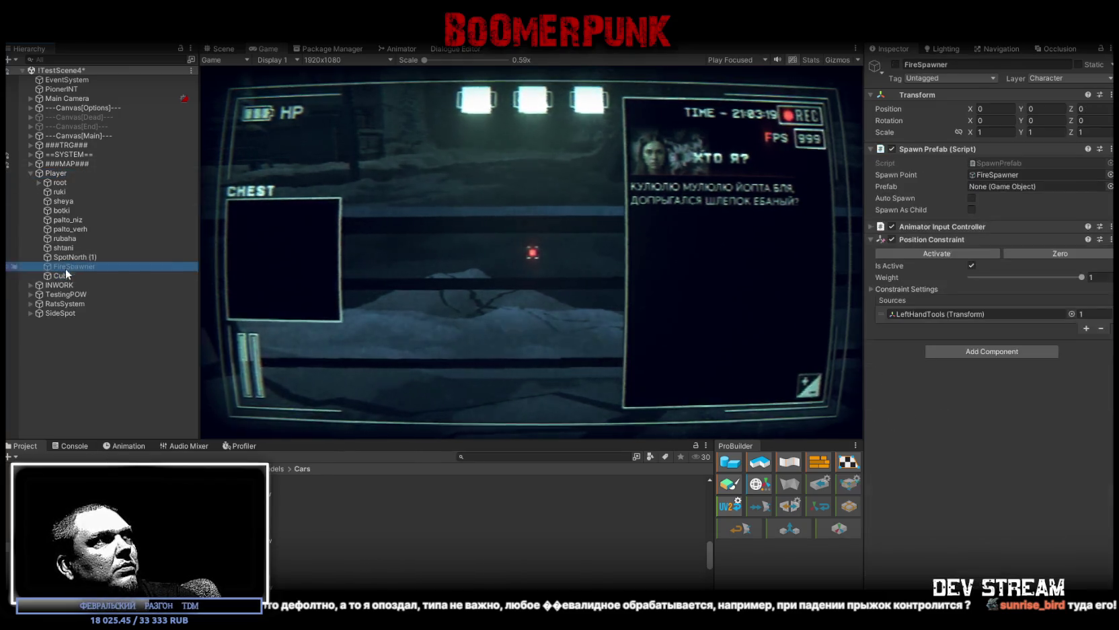
{"action": "left_click_drag", "start_coordinate": [66, 275], "coordinate": [65, 170]}
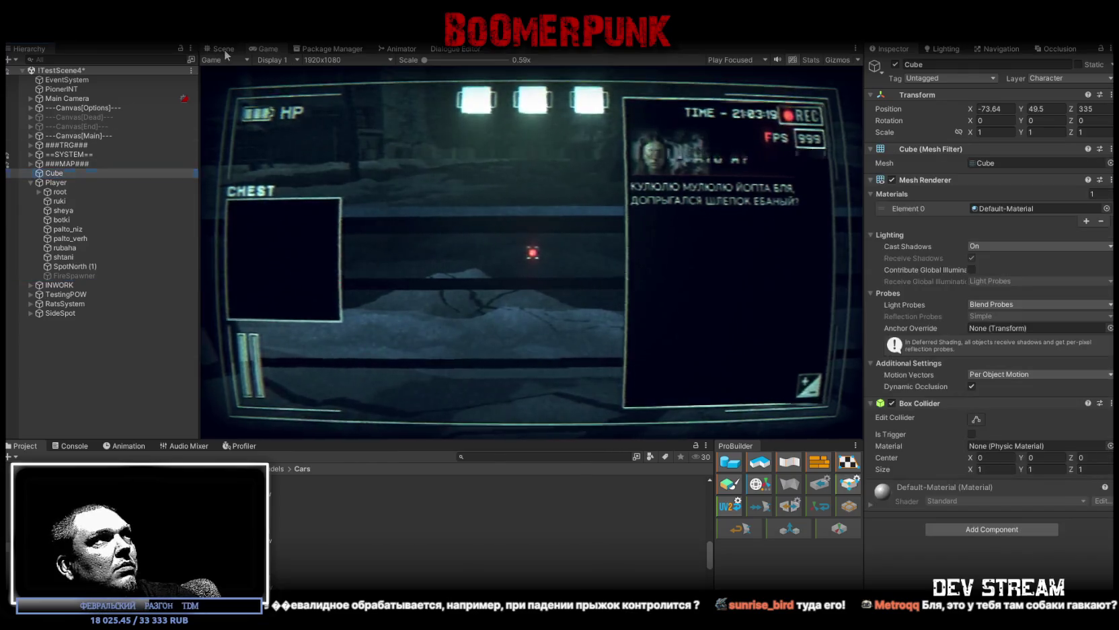
{"action": "left_click", "coordinate": [224, 49]}
Step: Frame the new Cube and scale it to 2 on X and Z
{"action": "key", "text": "f"}
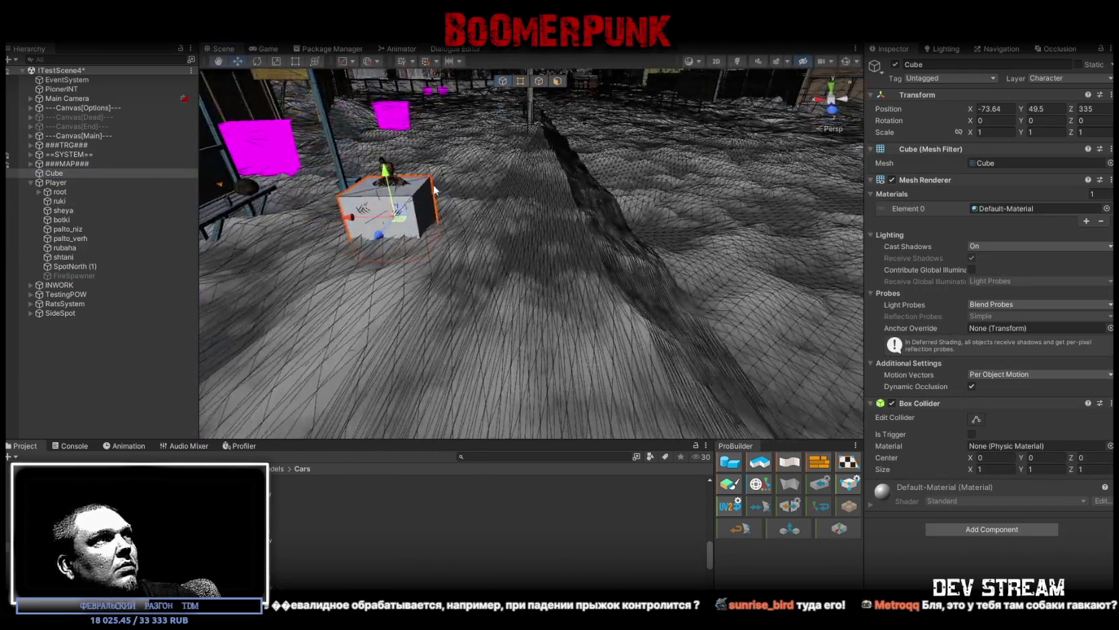
{"action": "left_click_drag", "start_coordinate": [403, 214], "coordinate": [511, 135]}
{"action": "key", "text": "f"}
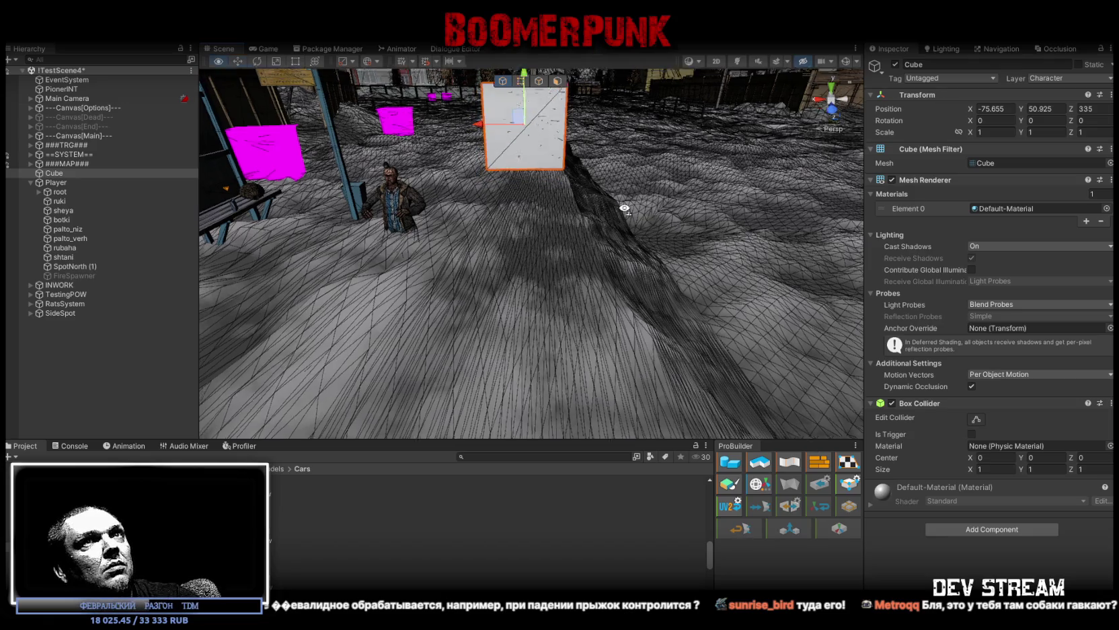
{"action": "double_click", "coordinate": [995, 131]}
{"action": "type", "text": "2"}
{"action": "double_click", "coordinate": [1093, 132]}
{"action": "type", "text": "2"}
{"action": "mouse_move", "coordinate": [585, 196]}
{"action": "left_mouse_down", "text": "alt"}
{"action": "mouse_move", "coordinate": [612, 195]}
{"action": "mouse_move", "coordinate": [558, 240]}
{"action": "mouse_move", "coordinate": [598, 233]}
{"action": "mouse_move", "coordinate": [507, 344]}
{"action": "left_mouse_up", "text": "alt"}
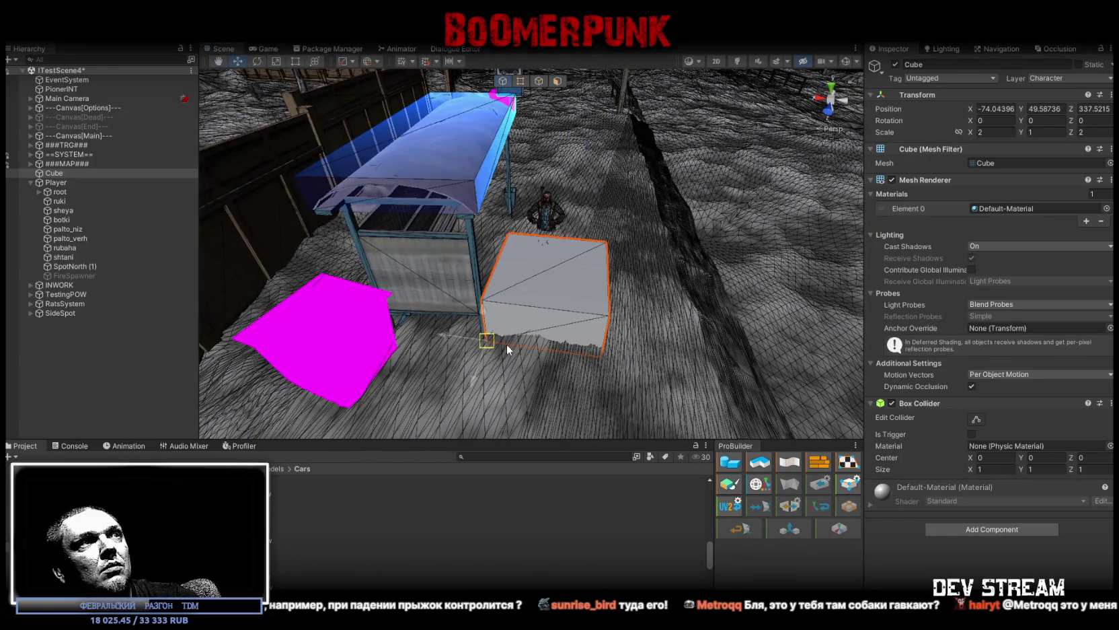
Step: Set the Cube's Y position to 51 beside the bus stop and mark it Static
{"action": "left_click", "coordinate": [1034, 110]}
{"action": "type", "text": "5"}
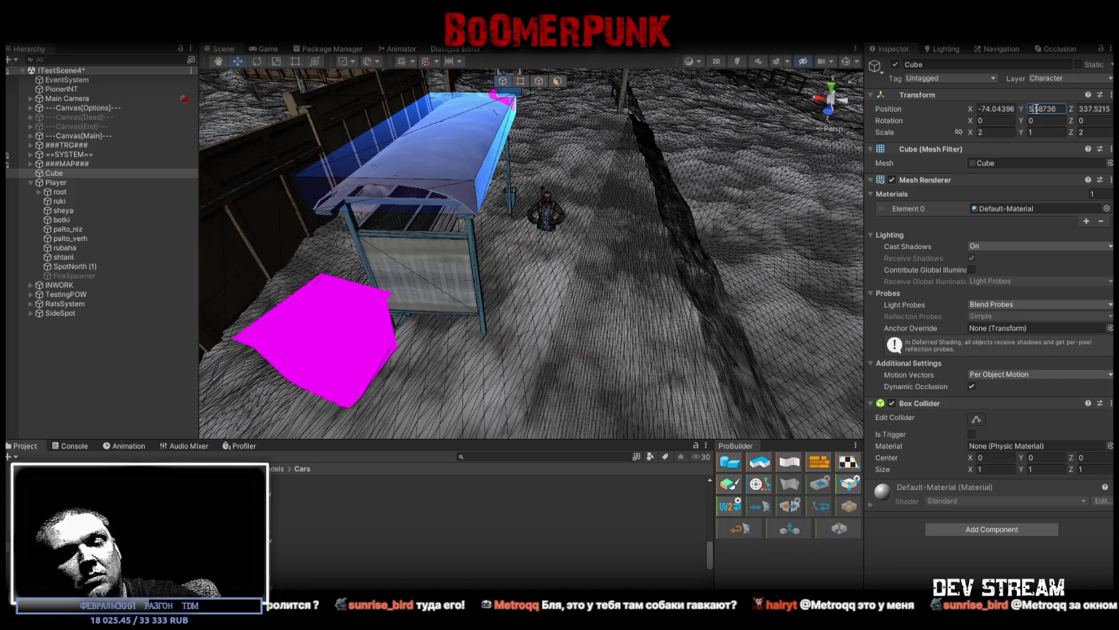
{"action": "type", "text": "0"}
{"action": "left_click_drag", "start_coordinate": [551, 257], "coordinate": [620, 202]}
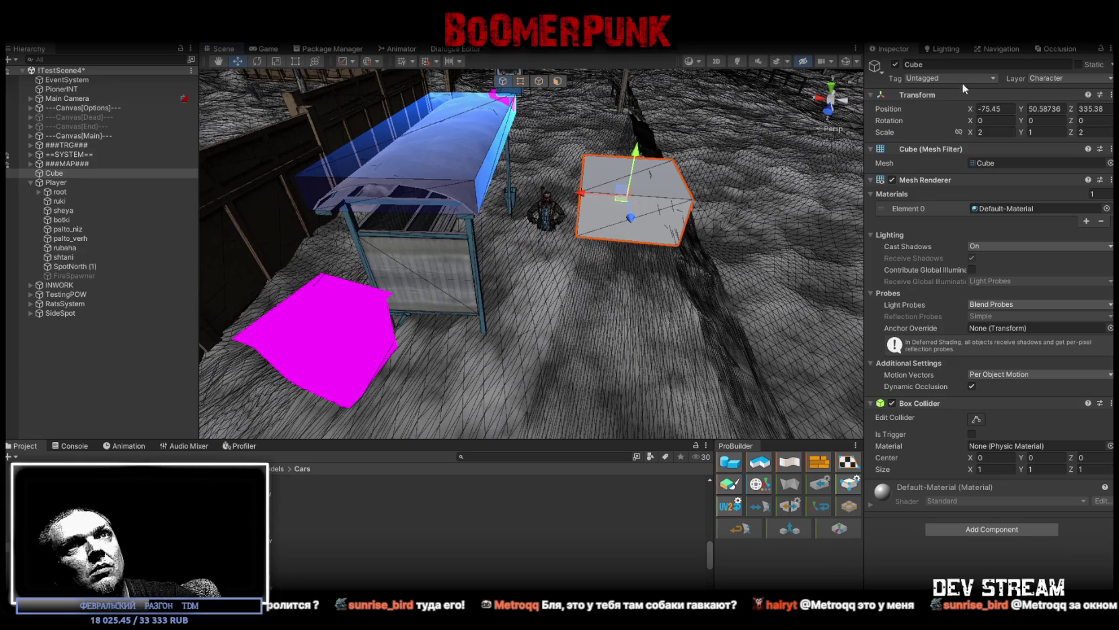
{"action": "double_click", "coordinate": [1044, 108]}
{"action": "type", "text": "51"}
{"action": "mouse_move", "coordinate": [774, 168]}
{"action": "right_mouse_down"}
{"action": "mouse_move", "coordinate": [738, 185]}
{"action": "mouse_move", "coordinate": [706, 222]}
{"action": "right_mouse_up"}
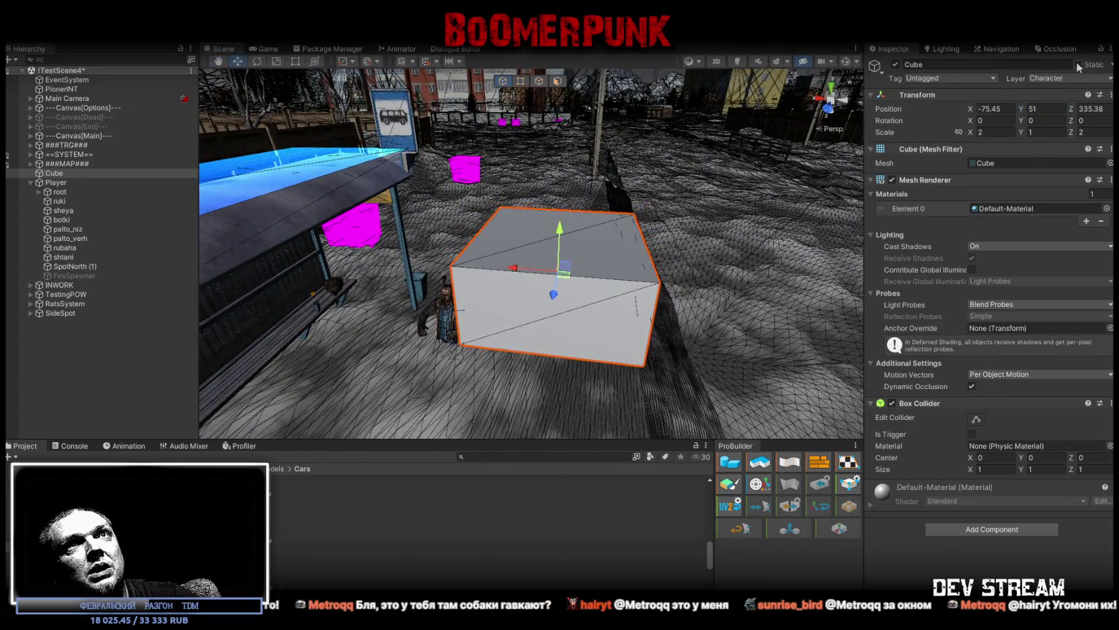
{"action": "left_click", "coordinate": [1078, 64]}
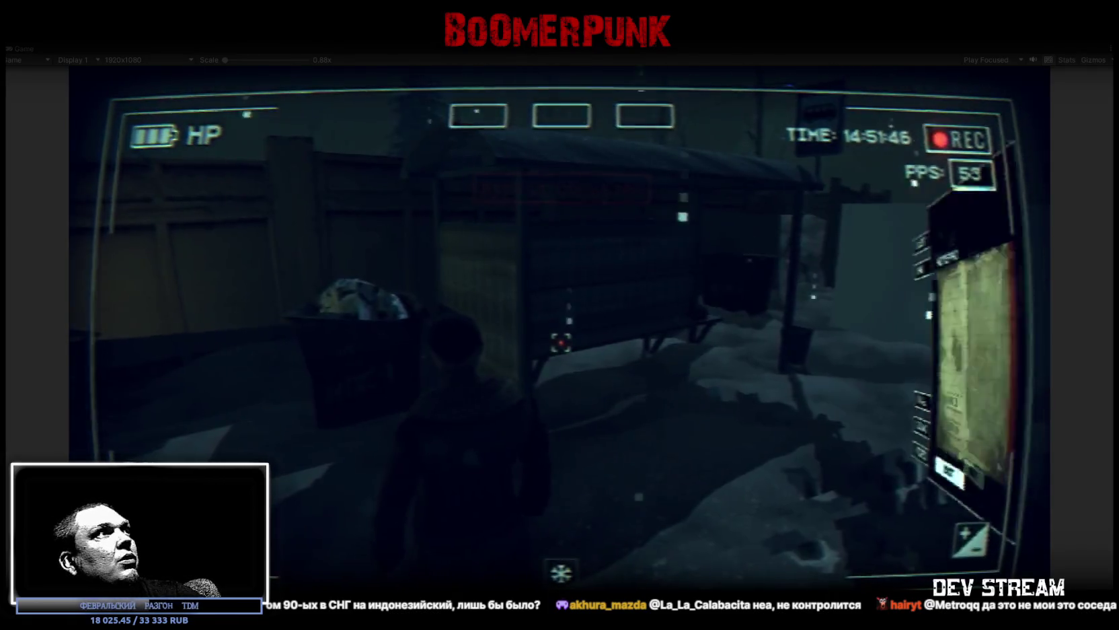
Step: Leave the maximized running game and return to the full editor layout
{"action": "key", "text": "Escape"}
{"action": "double_click", "coordinate": [31, 48]}
{"action": "left_click", "coordinate": [238, 50]}
Step: Select the cube and change its layer from the Inspector's layer list
{"action": "left_click", "coordinate": [567, 304]}
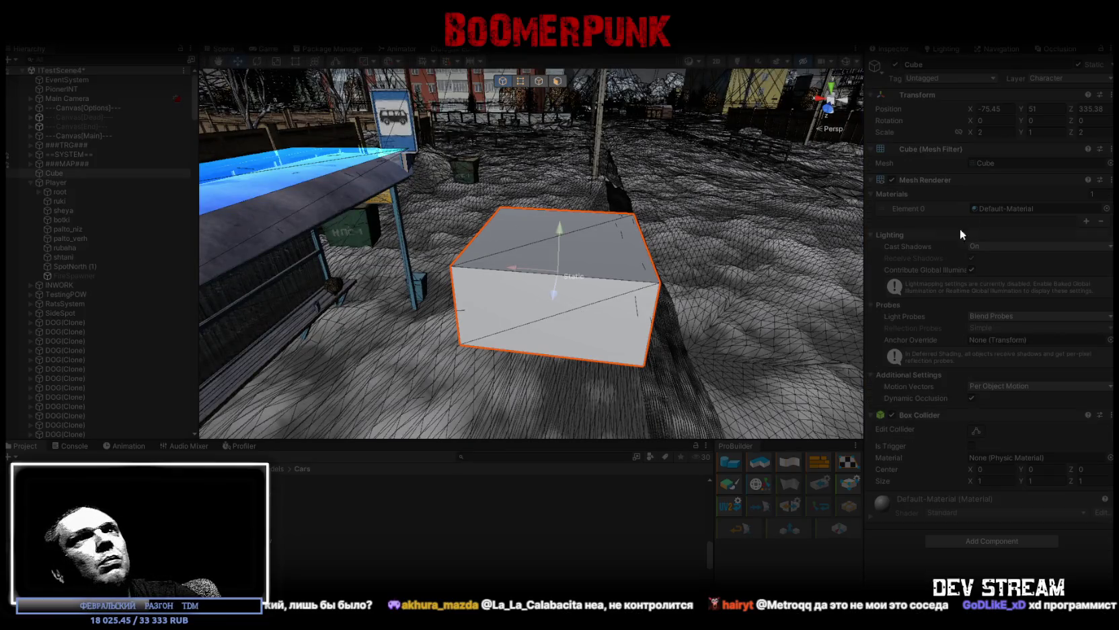
{"action": "left_click", "coordinate": [1060, 79]}
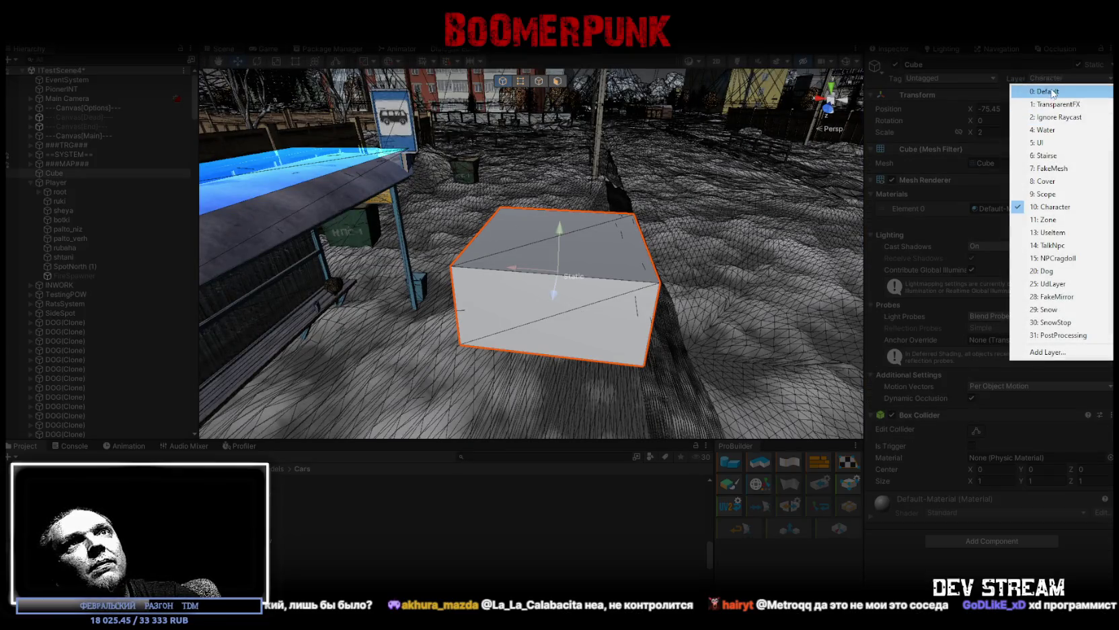
{"action": "left_click", "coordinate": [1029, 90]}
{"action": "left_click", "coordinate": [261, 49]}
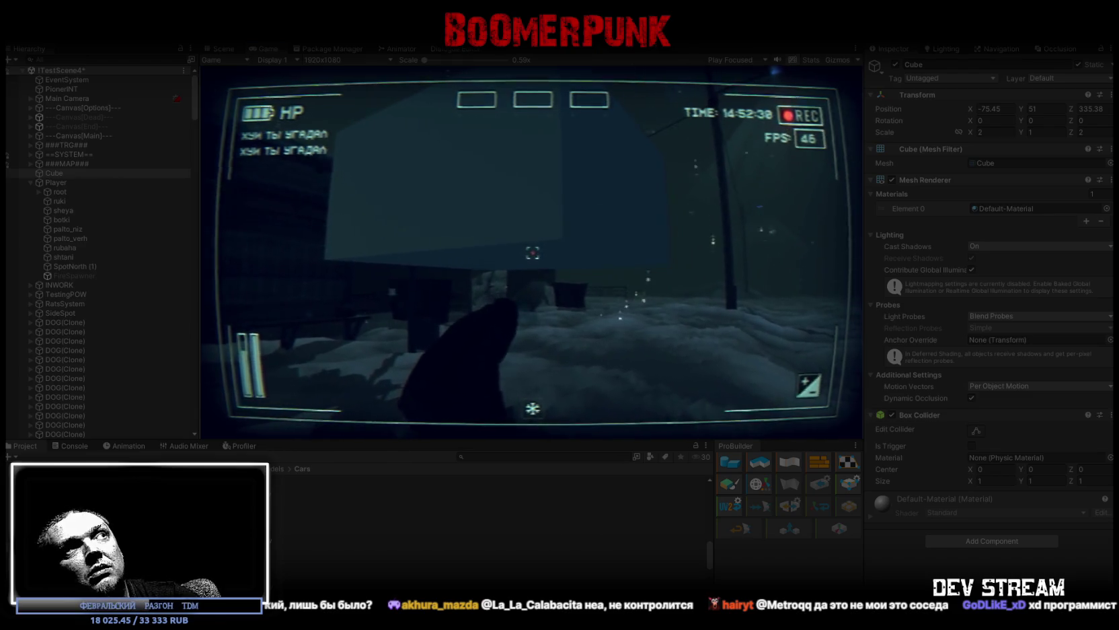
Step: In the game's bag, equip the hat and the round item, then resume play
{"action": "key", "text": "Escape"}
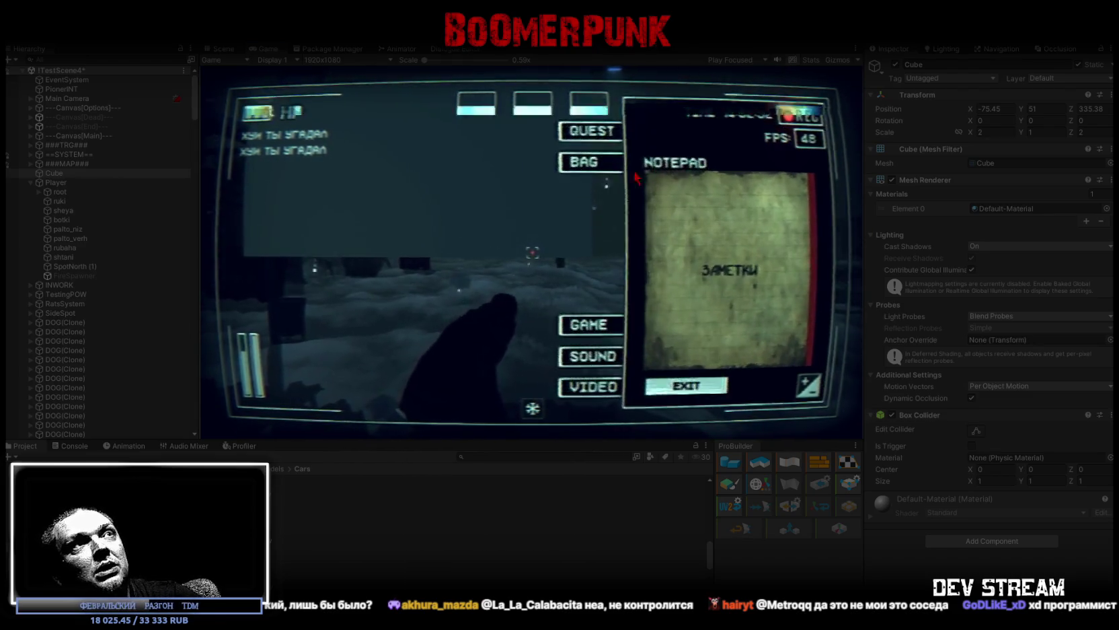
{"action": "left_click", "coordinate": [584, 161]}
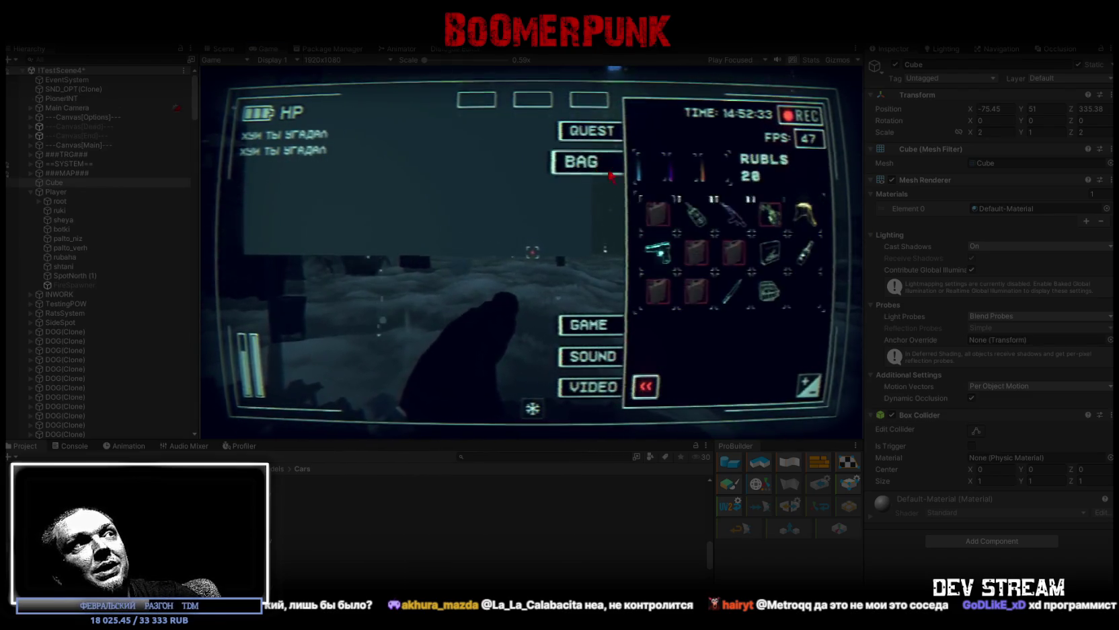
{"action": "left_click", "coordinate": [713, 181]}
{"action": "left_click", "coordinate": [769, 291]}
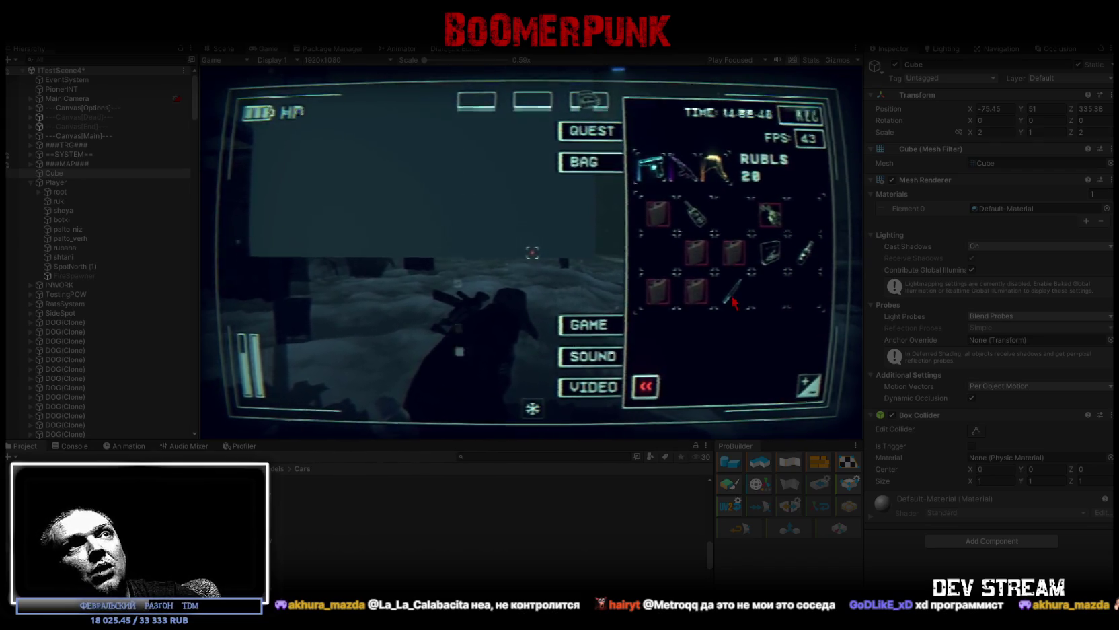
{"action": "key", "text": "Escape"}
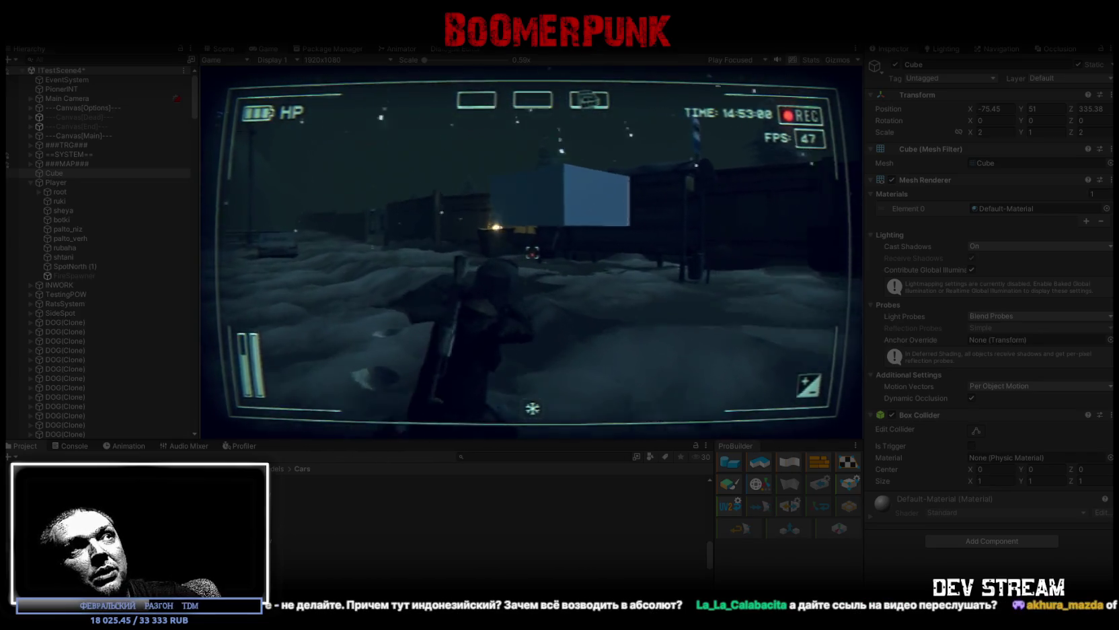
Step: Reopen the in-game inventory and unequip the weapons back into the bag
{"action": "key", "text": "Tab"}
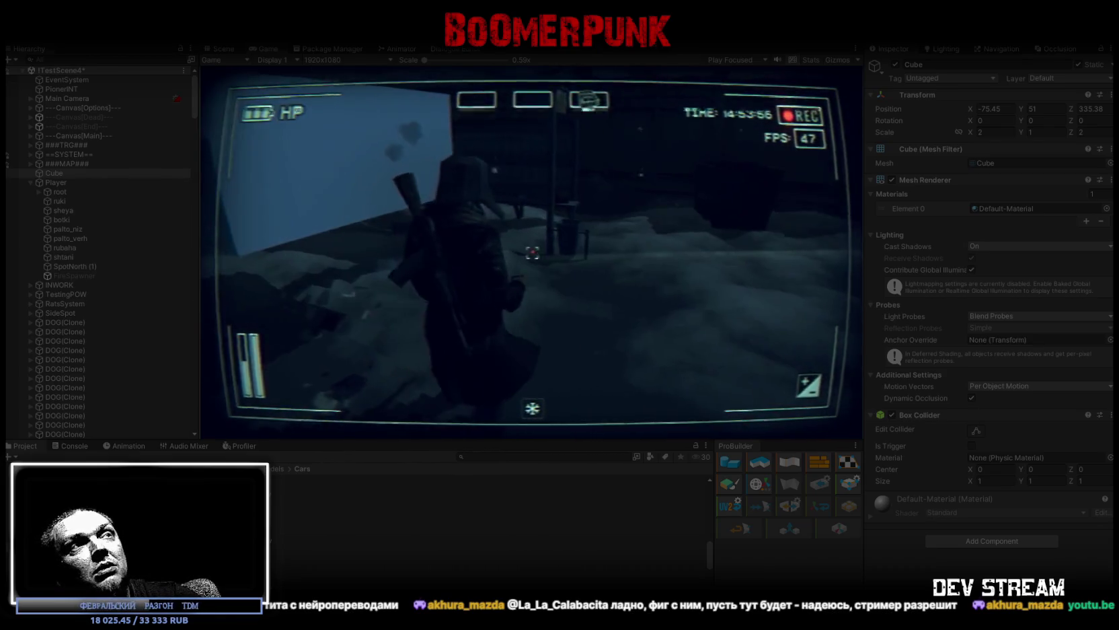
{"action": "key", "text": "Tab"}
{"action": "key", "text": "Tab"}
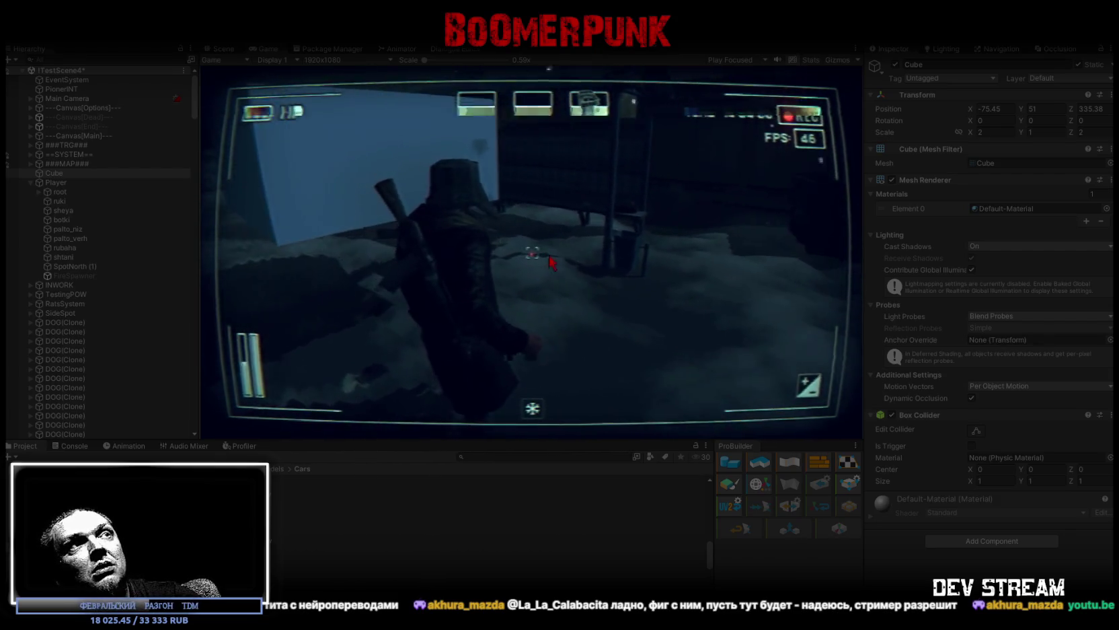
{"action": "key", "text": "Tab"}
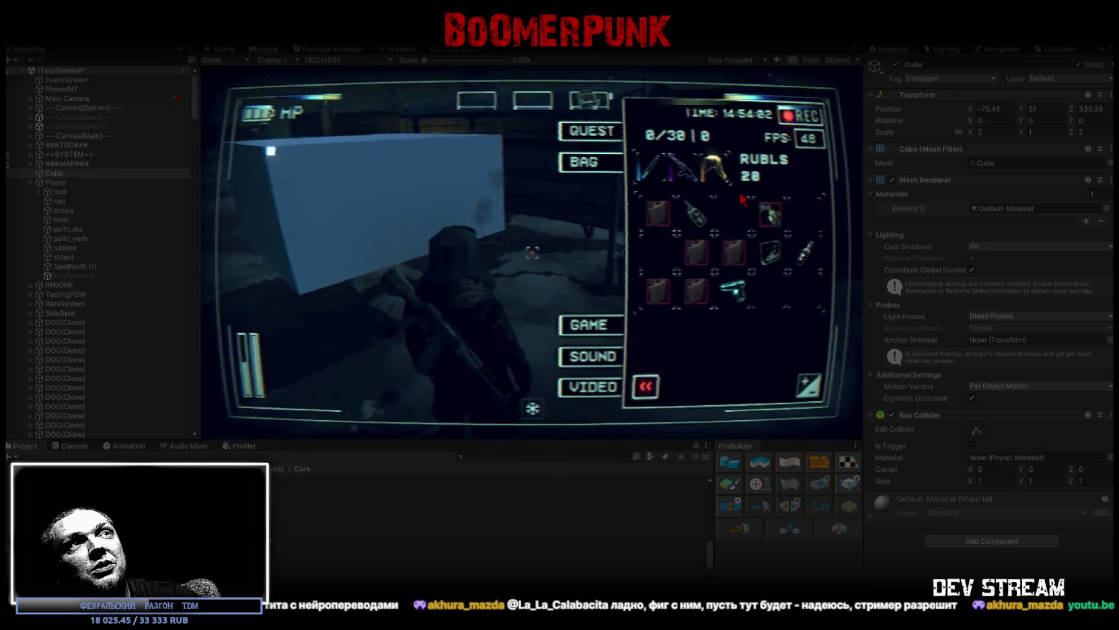
{"action": "left_click", "coordinate": [651, 174]}
{"action": "left_click", "coordinate": [681, 168]}
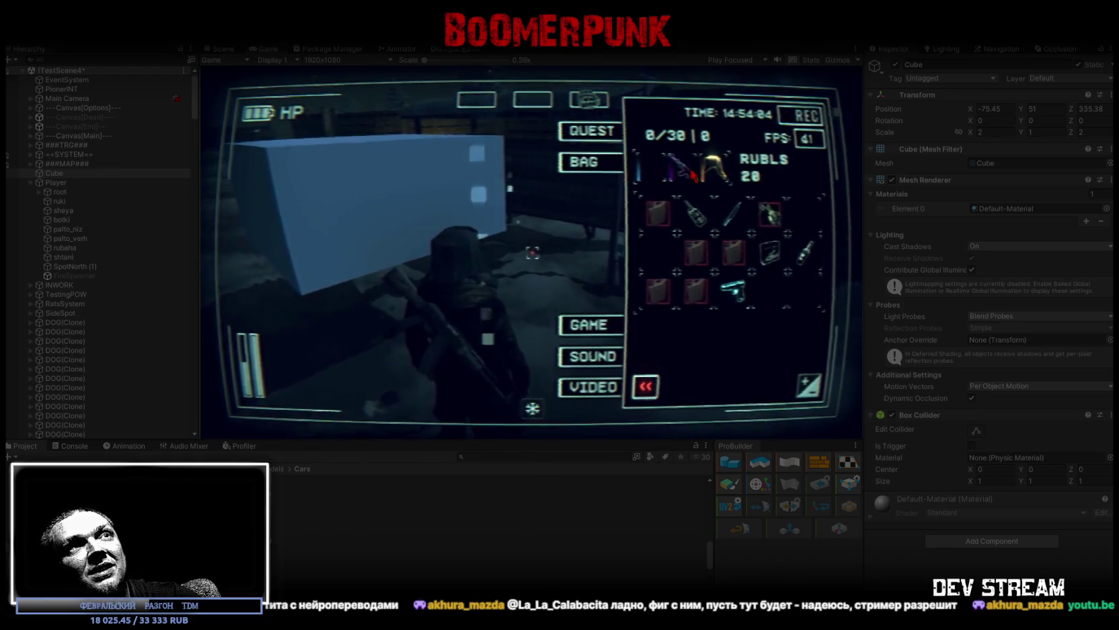
{"action": "key", "text": "Tab"}
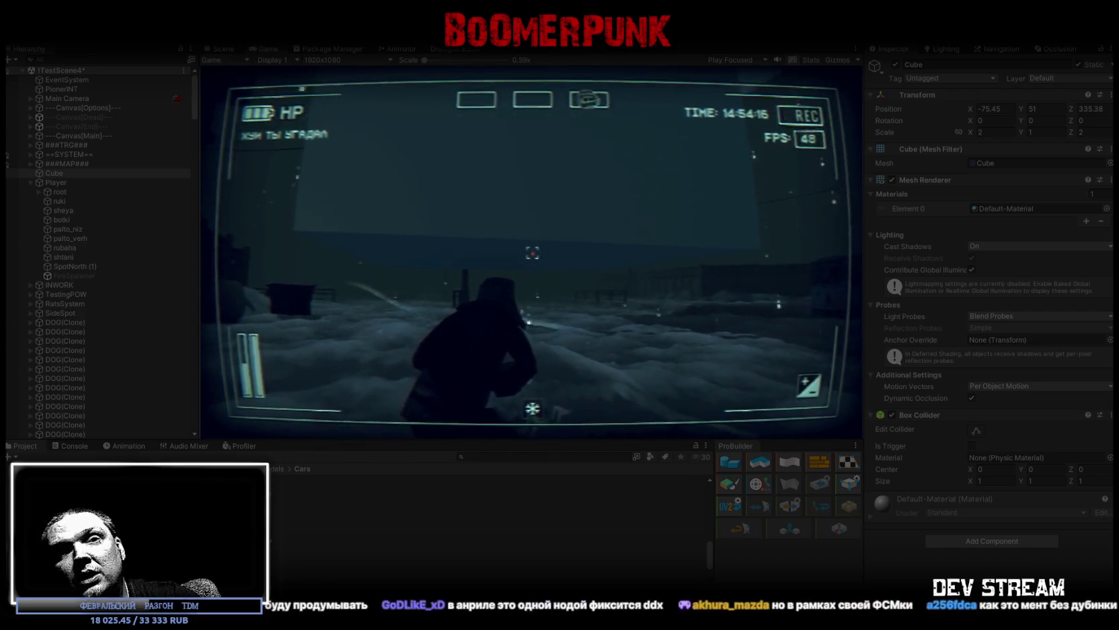
{"action": "key", "text": "Tab"}
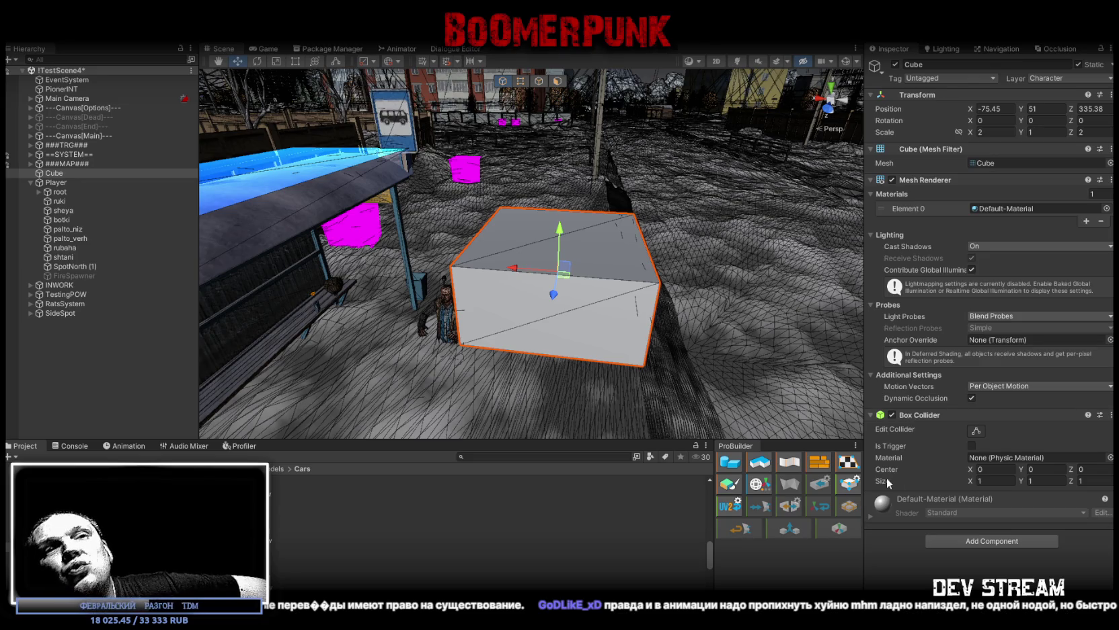
Step: Delete the test cube, then select Player and show its Animator state graph
{"action": "left_click_drag", "start_coordinate": [565, 273], "coordinate": [569, 263]}
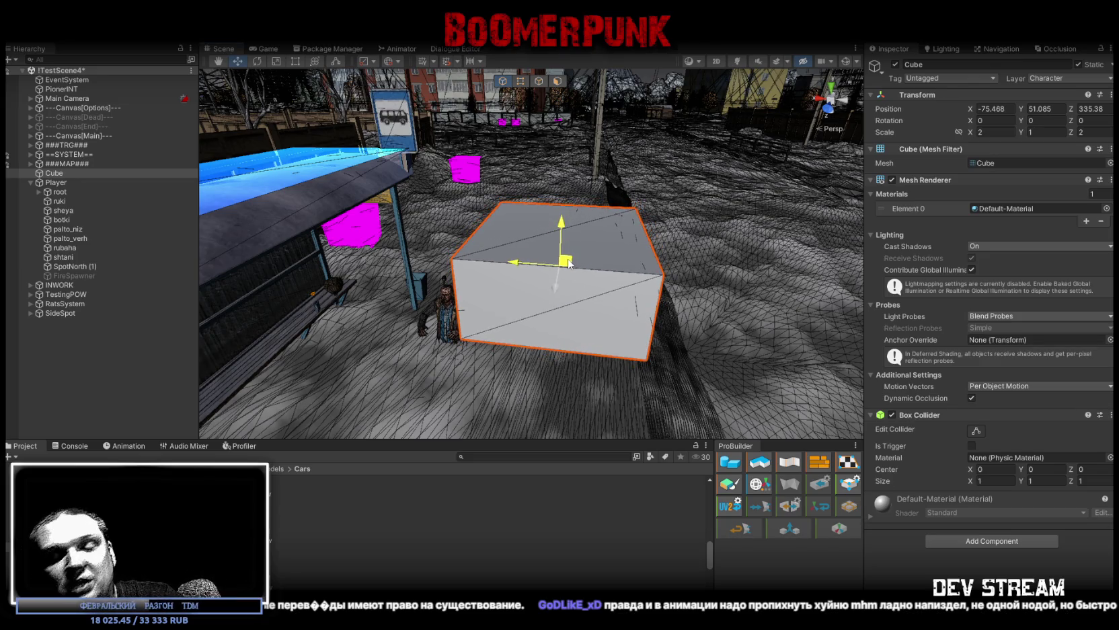
{"action": "key", "text": "Delete"}
{"action": "left_click", "coordinate": [451, 310]}
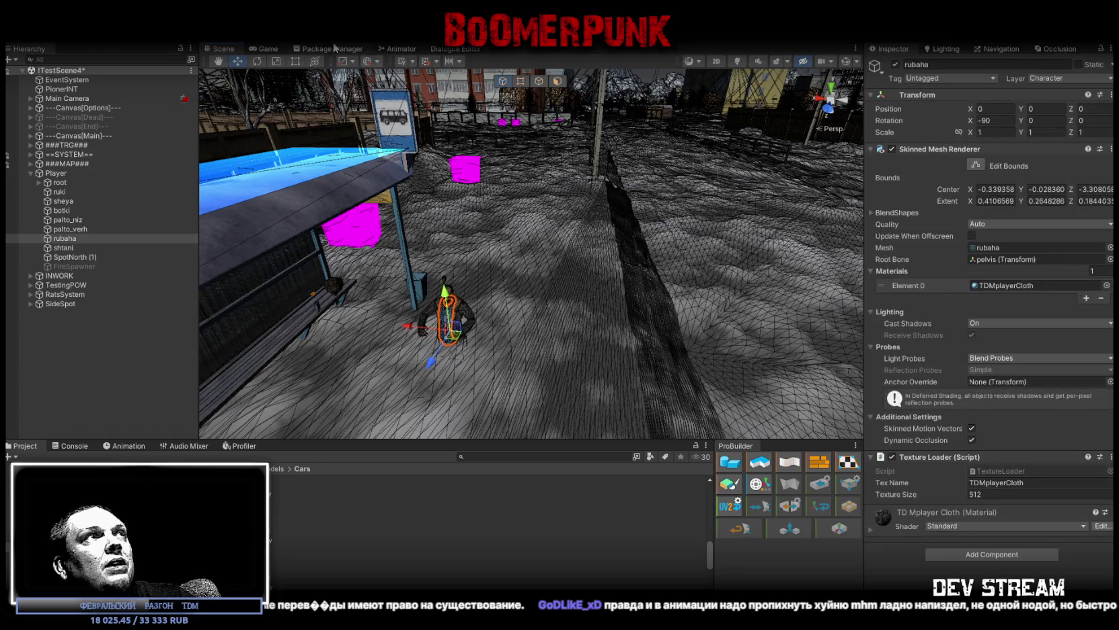
{"action": "left_click", "coordinate": [264, 48]}
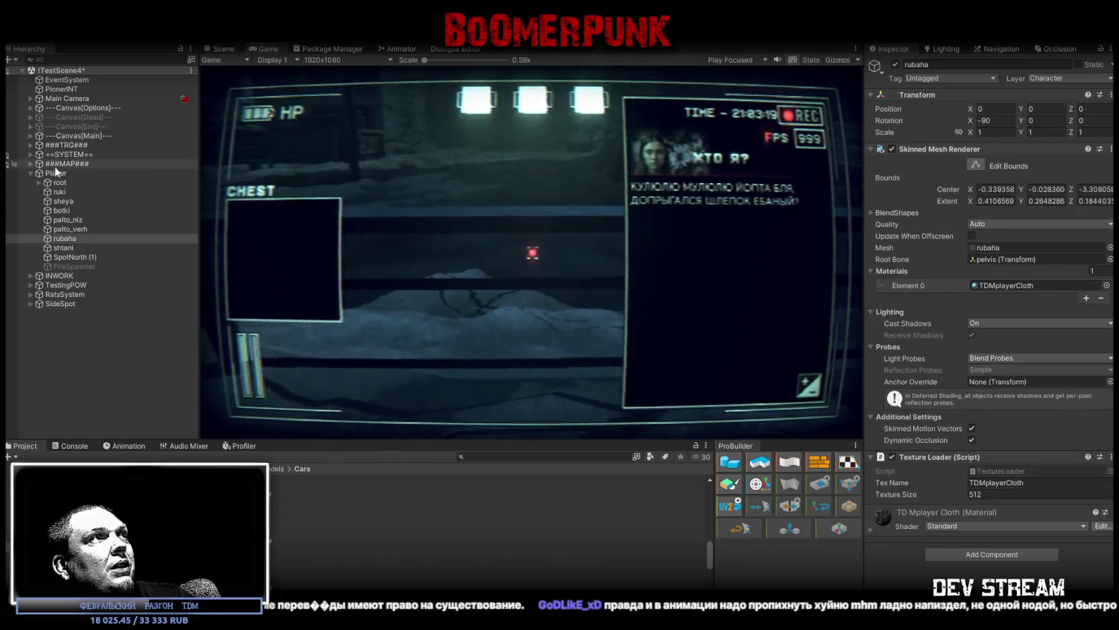
{"action": "left_click", "coordinate": [56, 173]}
{"action": "left_click", "coordinate": [398, 49]}
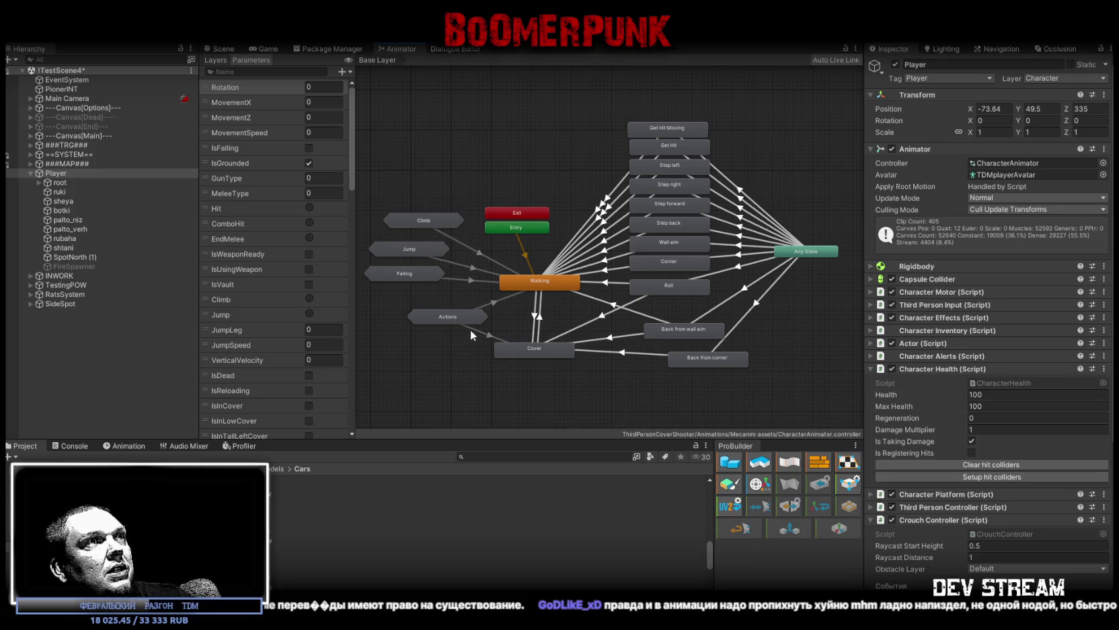
Step: Look inside Actions, then open the Melee layer graph and select Pistol Hit
{"action": "double_click", "coordinate": [451, 318]}
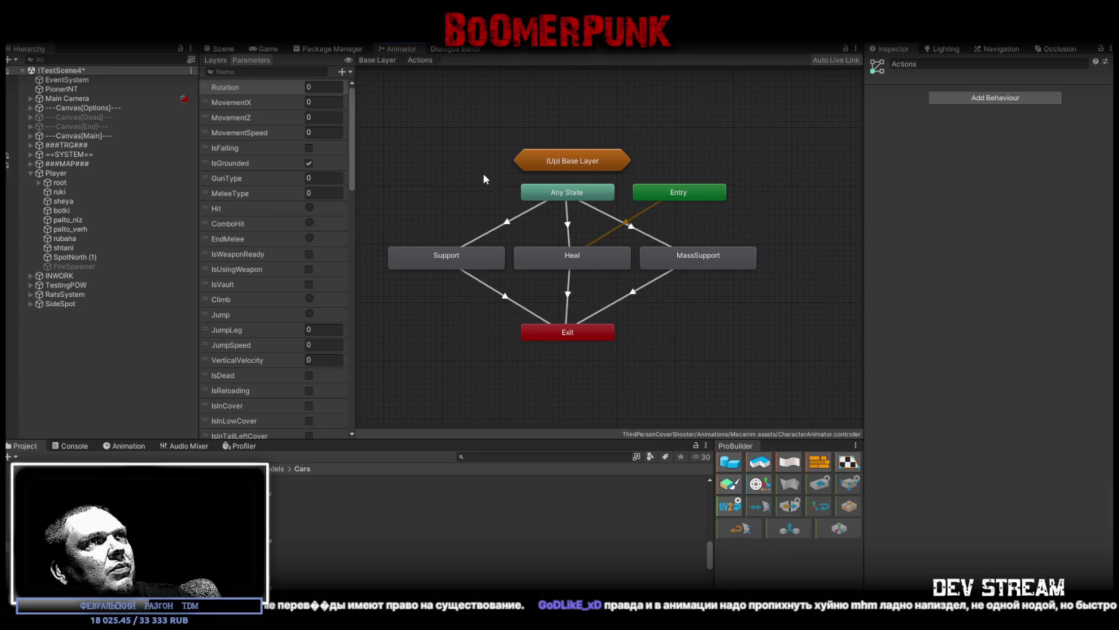
{"action": "left_click", "coordinate": [382, 62]}
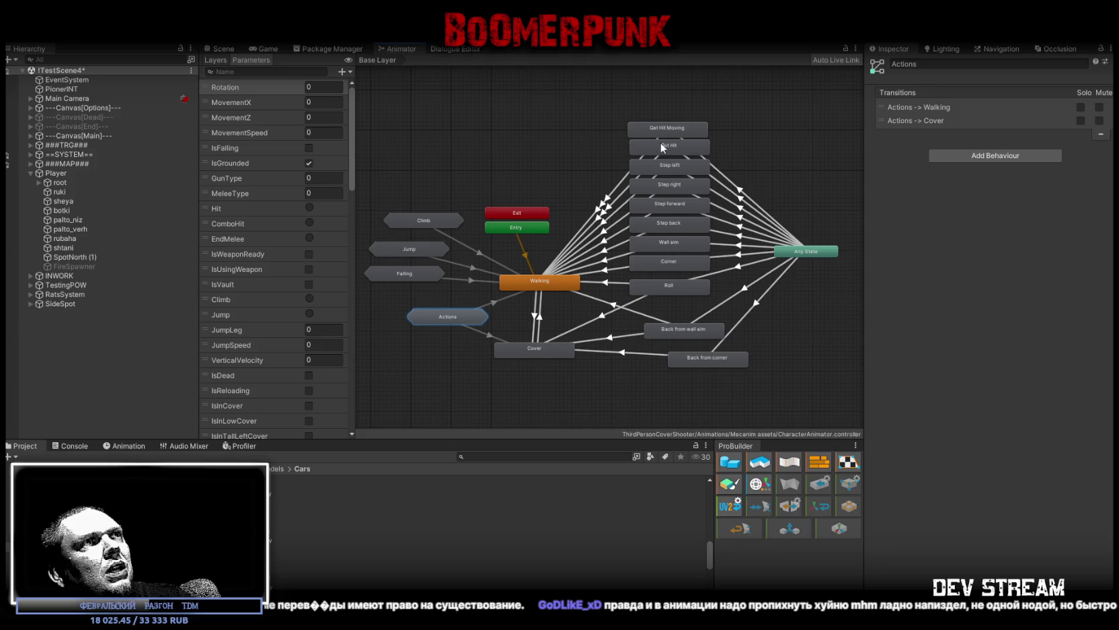
{"action": "scroll", "coordinate": [383, 72], "scroll_direction": "up", "scroll_amount": 1}
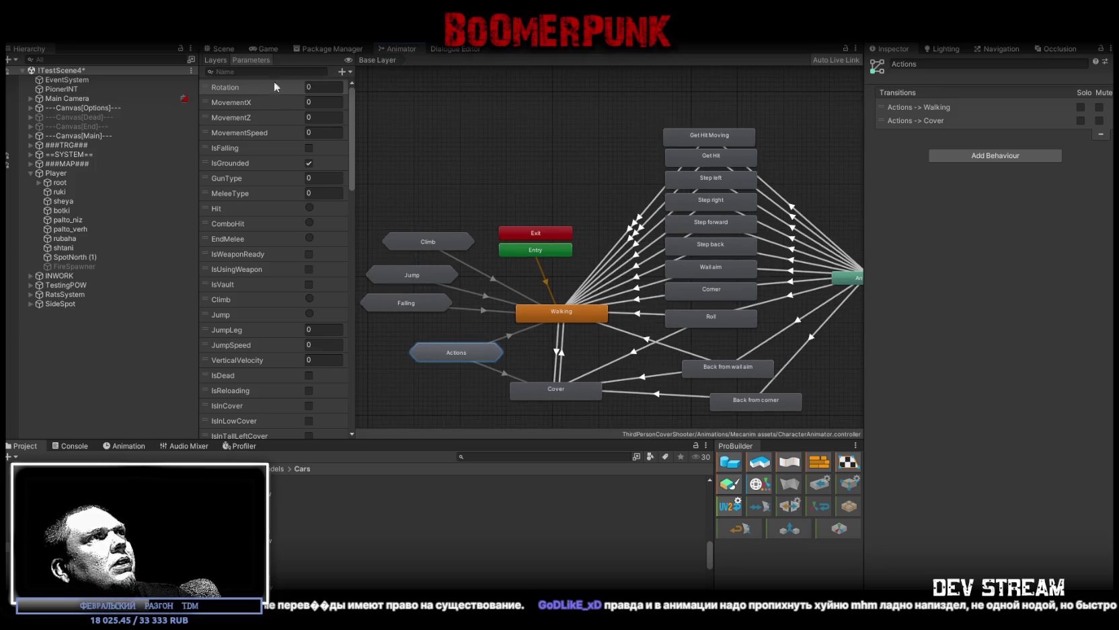
{"action": "left_click", "coordinate": [230, 59]}
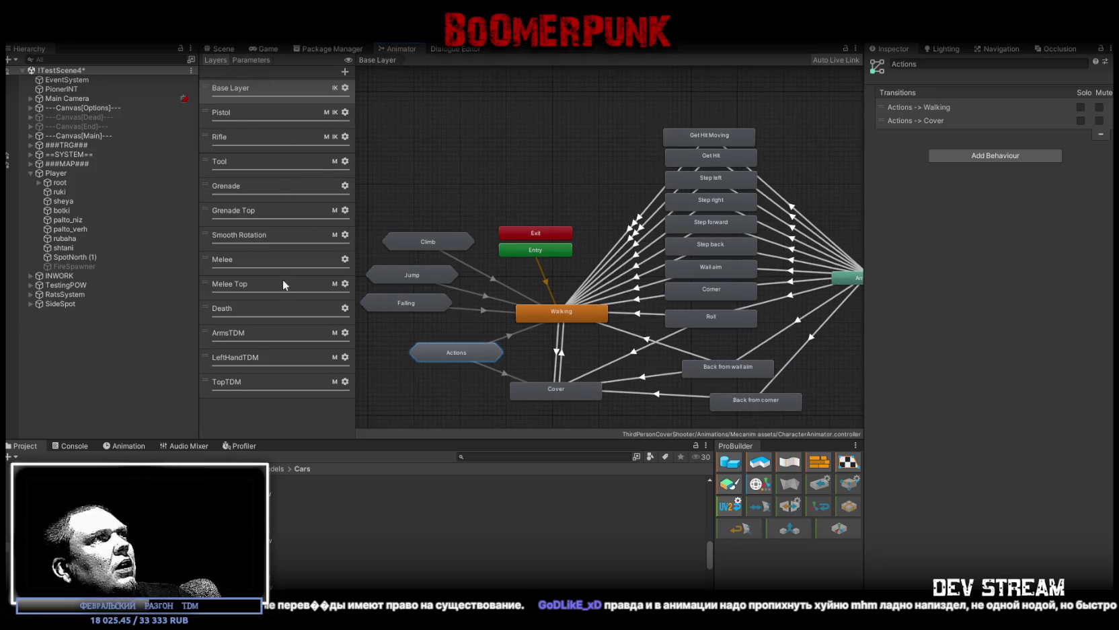
{"action": "left_click", "coordinate": [316, 266]}
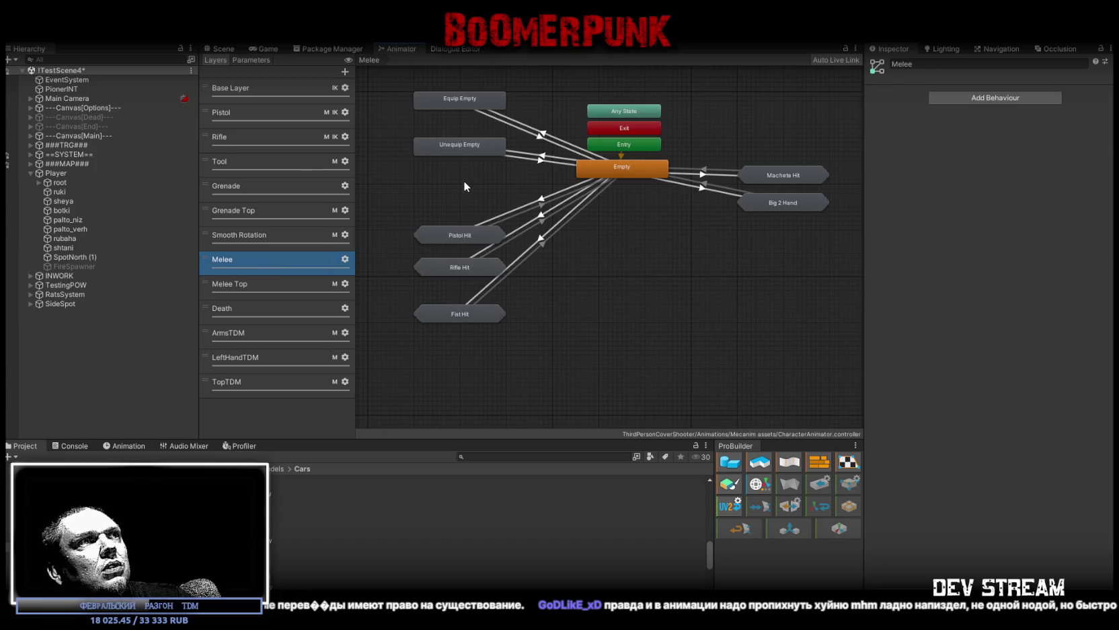
{"action": "left_click", "coordinate": [468, 237]}
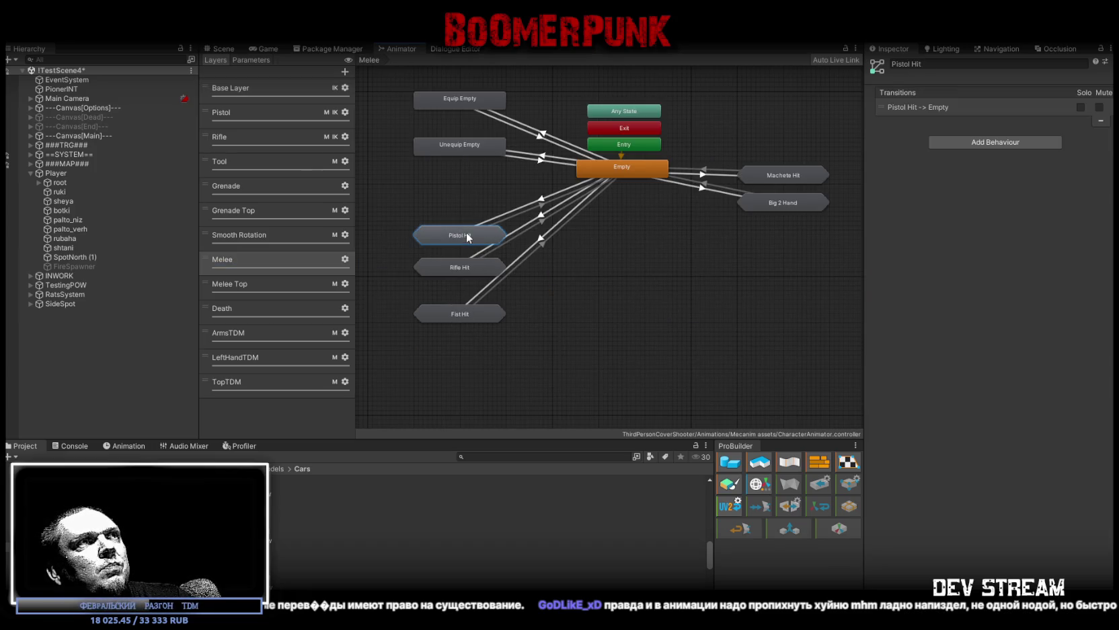
Step: Review the Empty transitions to Pistol, Rifle, Fist, Machete and Big 2 Hand, then enter Machete Hit
{"action": "left_click", "coordinate": [471, 271]}
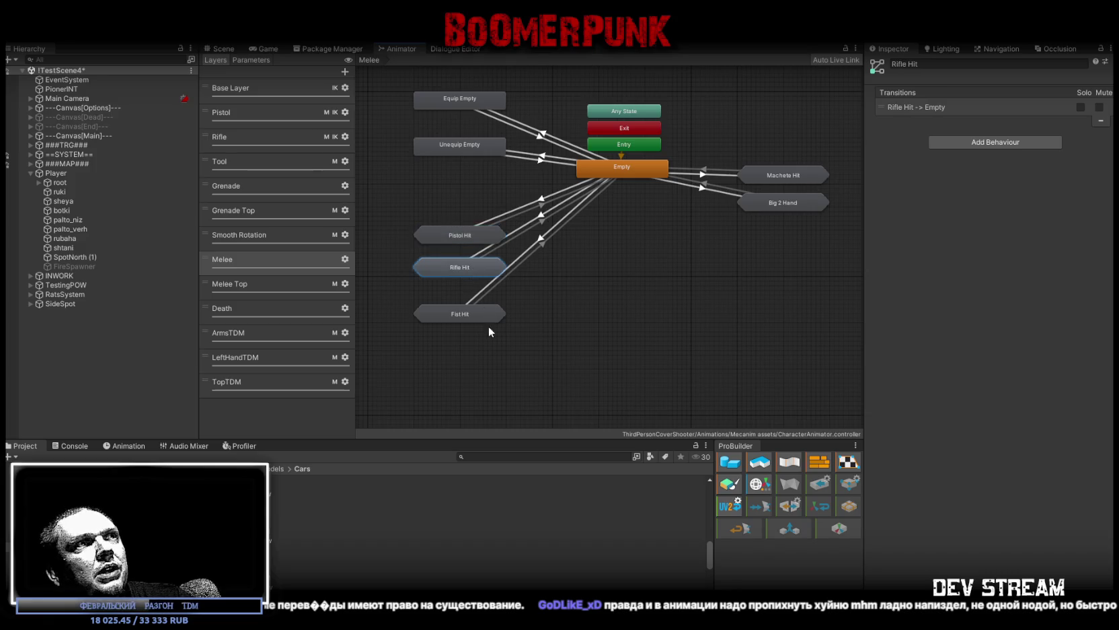
{"action": "left_click", "coordinate": [523, 205]}
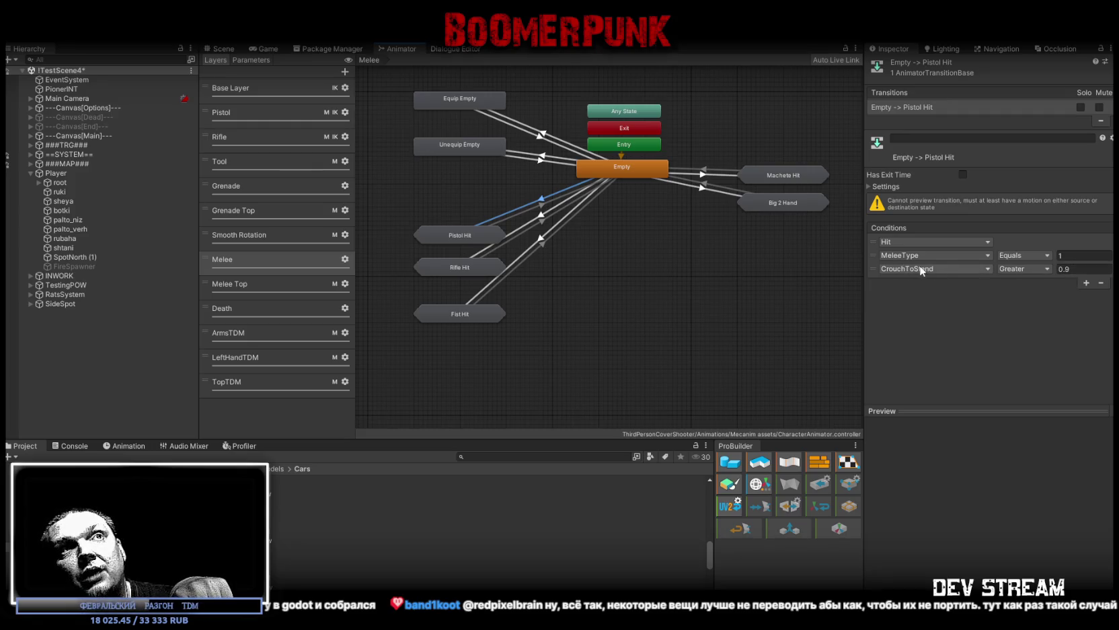
{"action": "left_click", "coordinate": [542, 216]}
{"action": "left_click", "coordinate": [542, 239]}
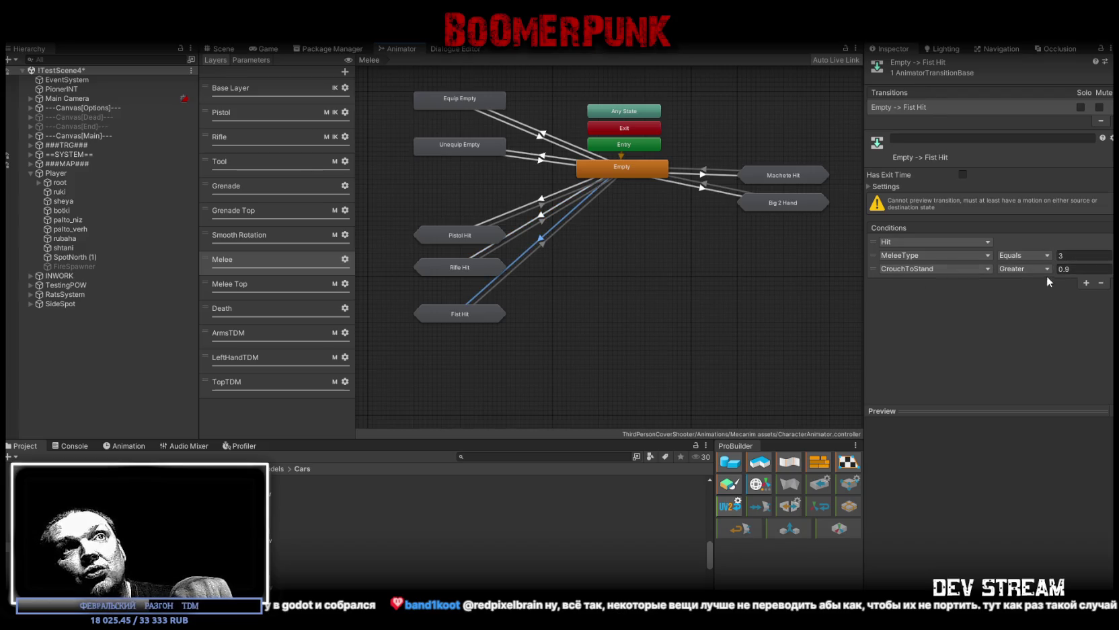
{"action": "left_click", "coordinate": [704, 175]}
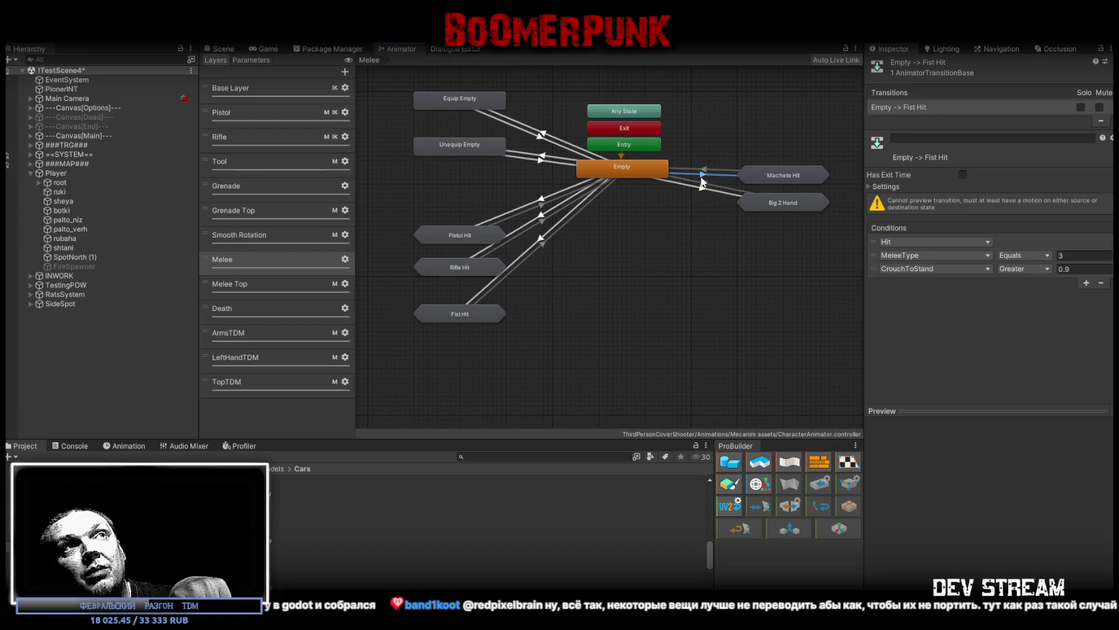
{"action": "left_click", "coordinate": [698, 187]}
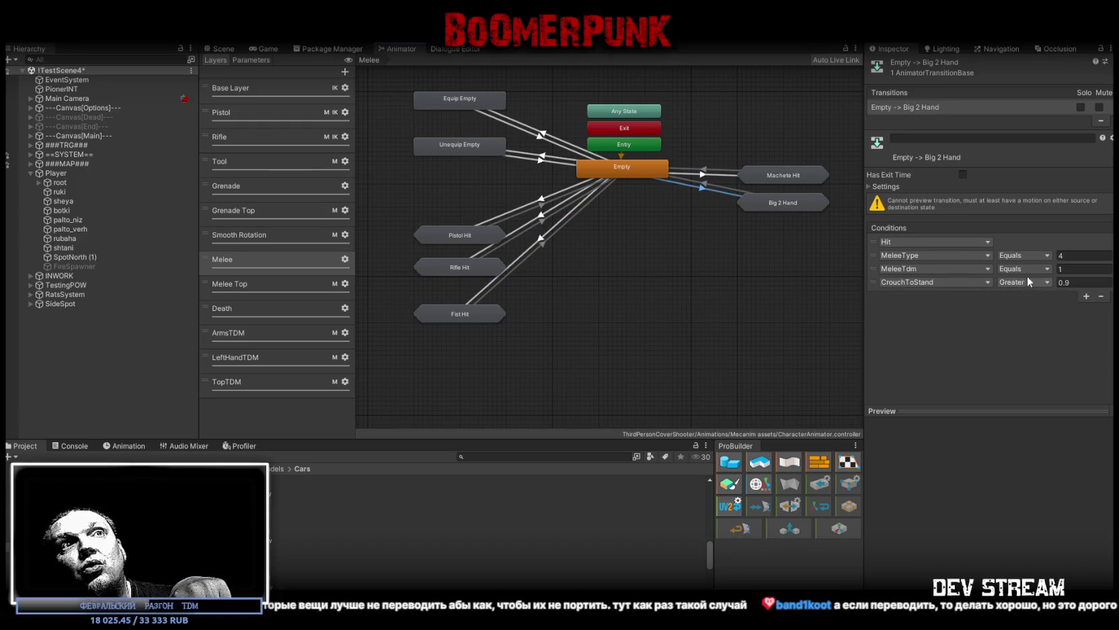
{"action": "left_click", "coordinate": [781, 174]}
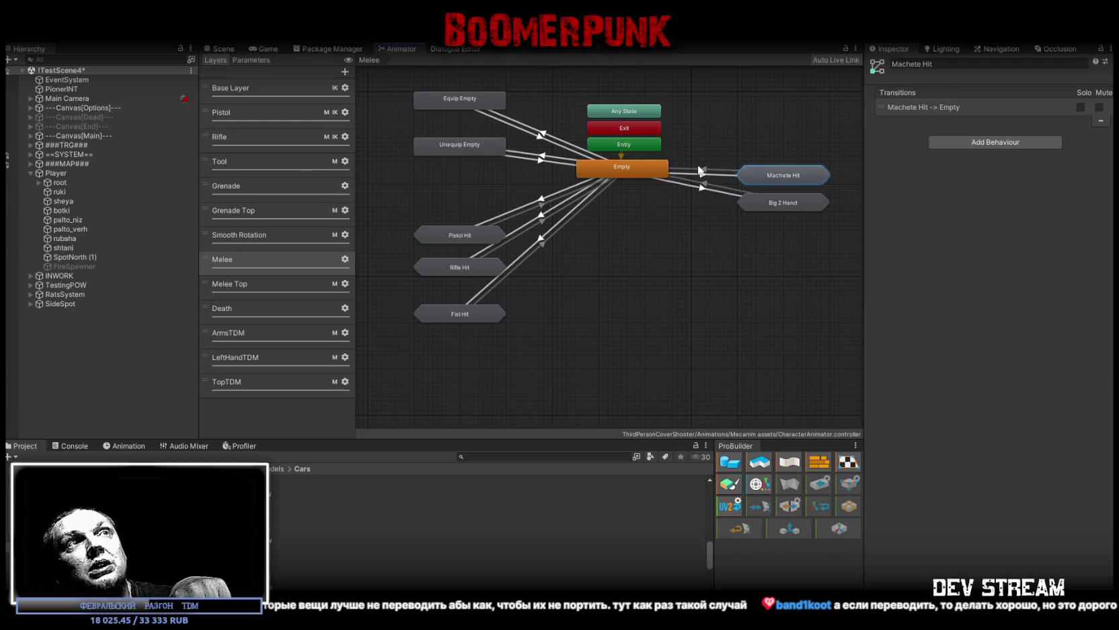
{"action": "double_click", "coordinate": [781, 176]}
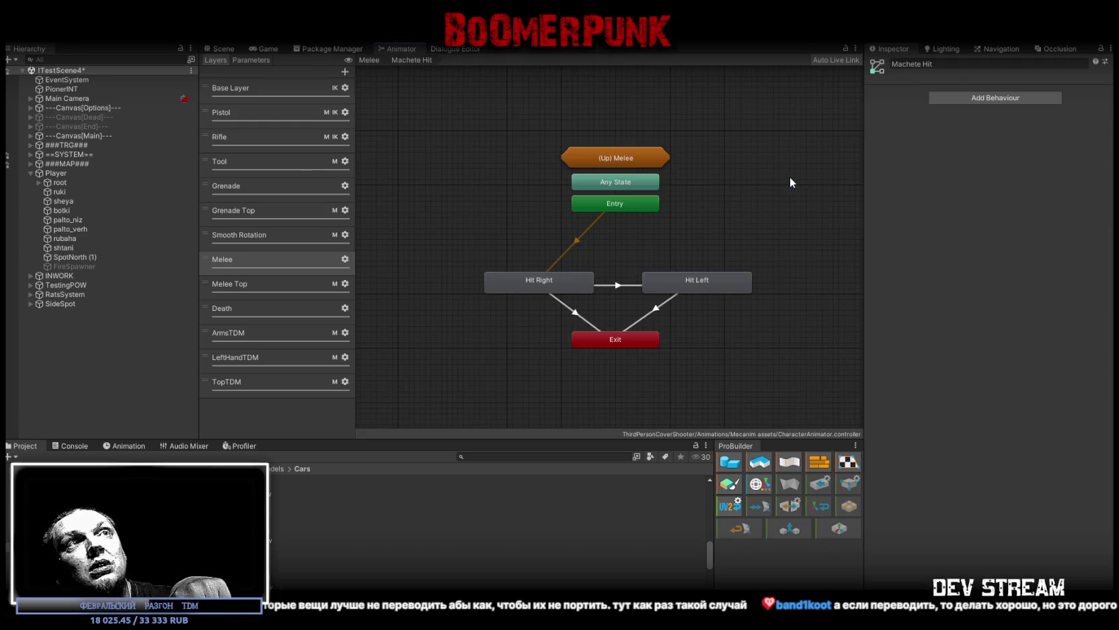
Step: Preview the Hit Right to Hit Left transition, check Melee layer settings, then switch to ArmsTDM
{"action": "left_click", "coordinate": [553, 286]}
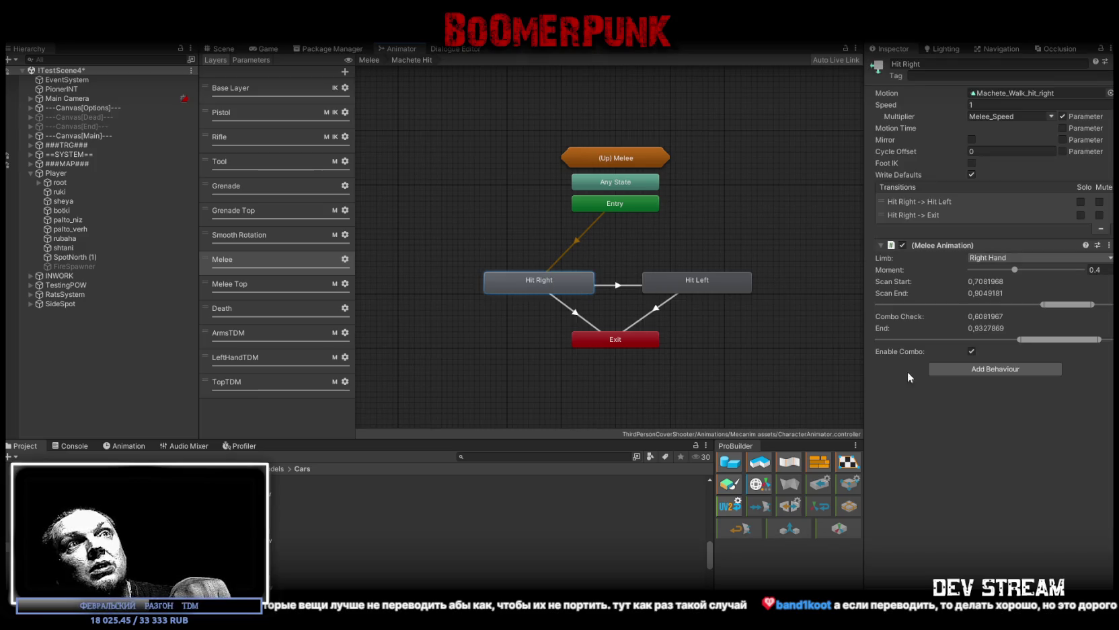
{"action": "left_click", "coordinate": [619, 286]}
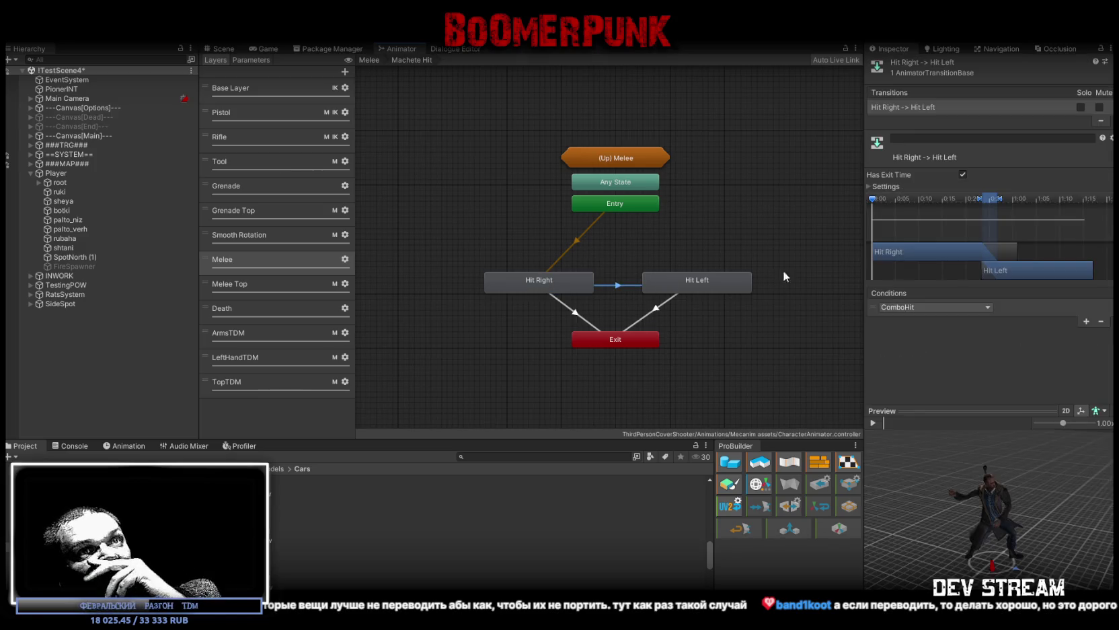
{"action": "left_click", "coordinate": [877, 425]}
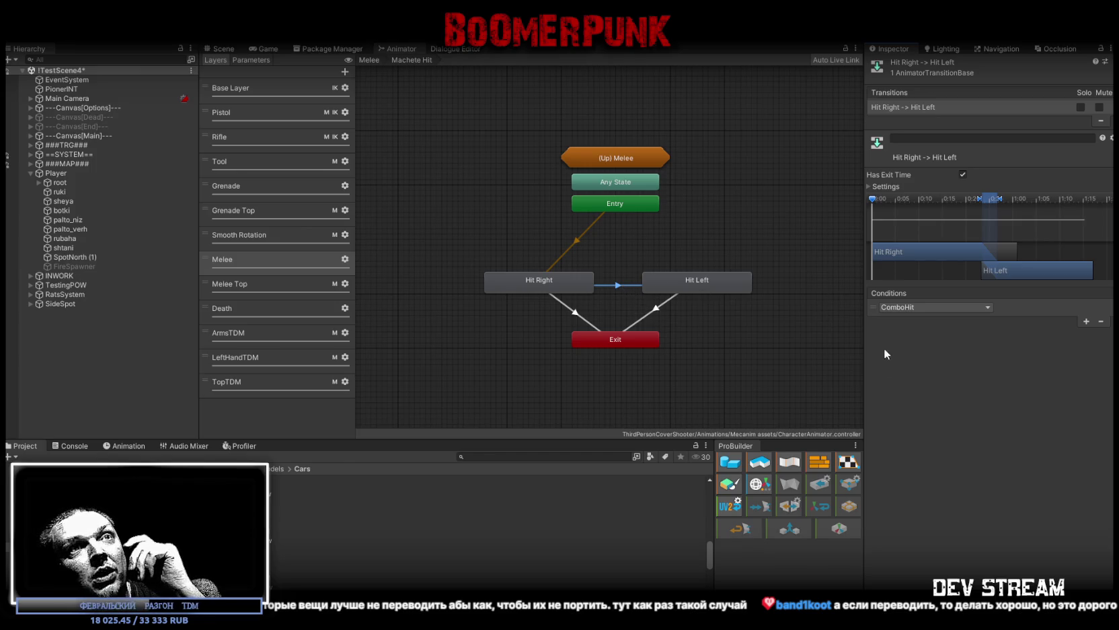
{"action": "left_click", "coordinate": [873, 422]}
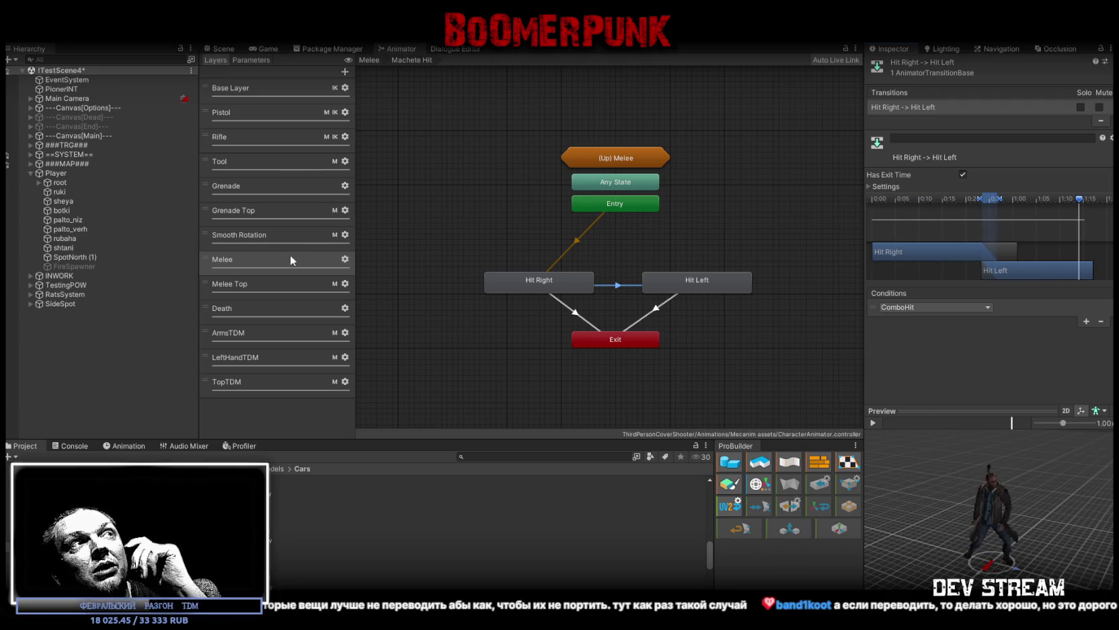
{"action": "left_click", "coordinate": [344, 259]}
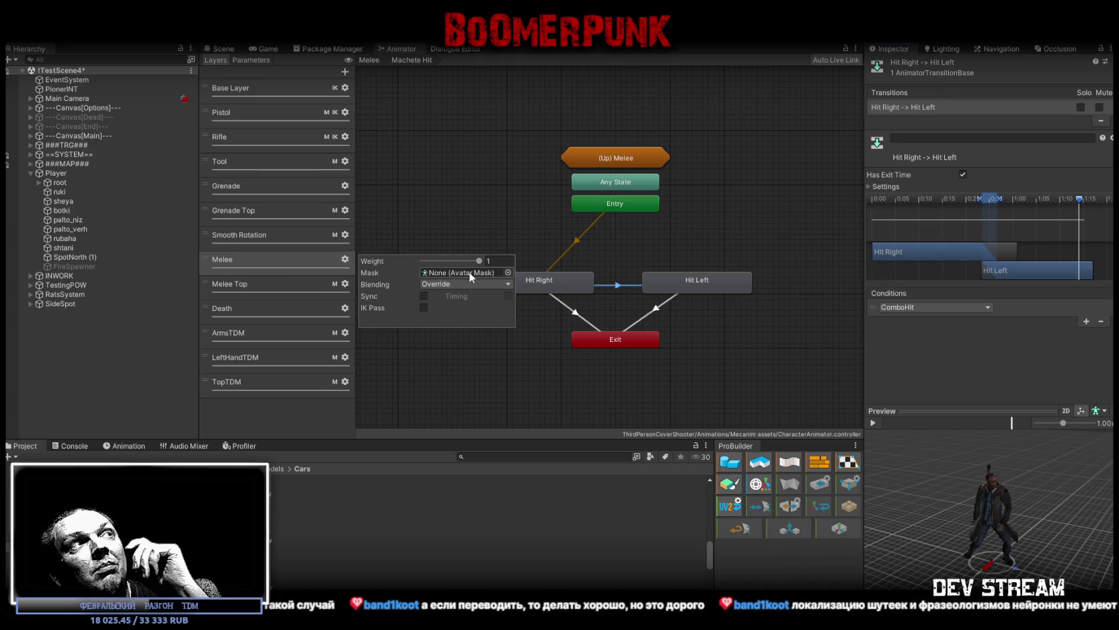
{"action": "left_click", "coordinate": [264, 333]}
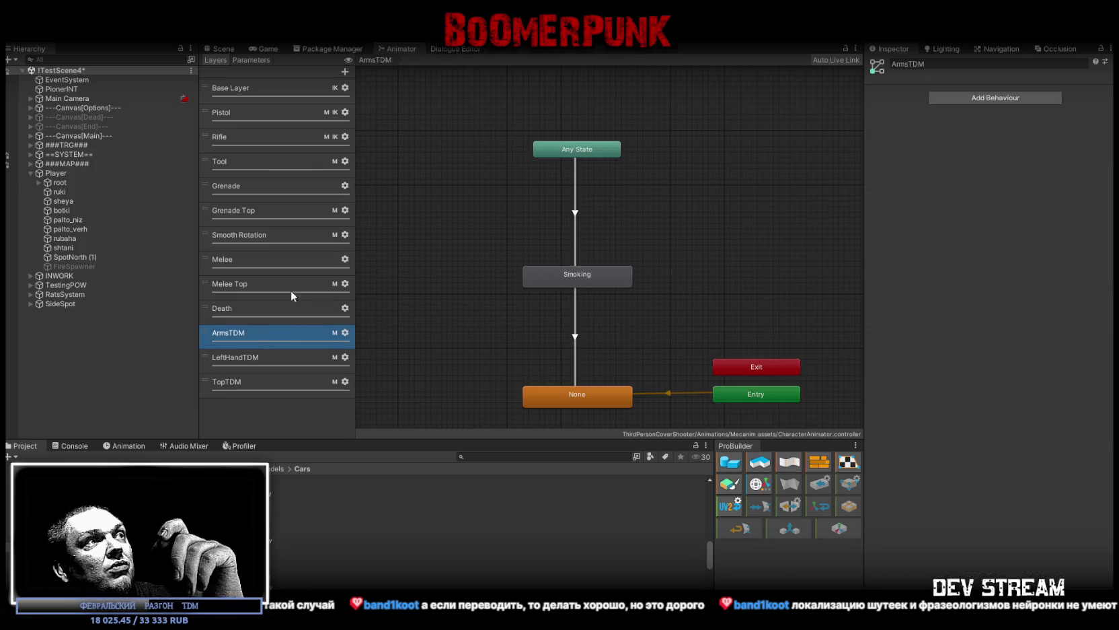
Step: Open the ArmsTDM layer's Arms TDM avatar mask and view its Humanoid body parts
{"action": "left_click", "coordinate": [345, 333]}
{"action": "left_click", "coordinate": [448, 345]}
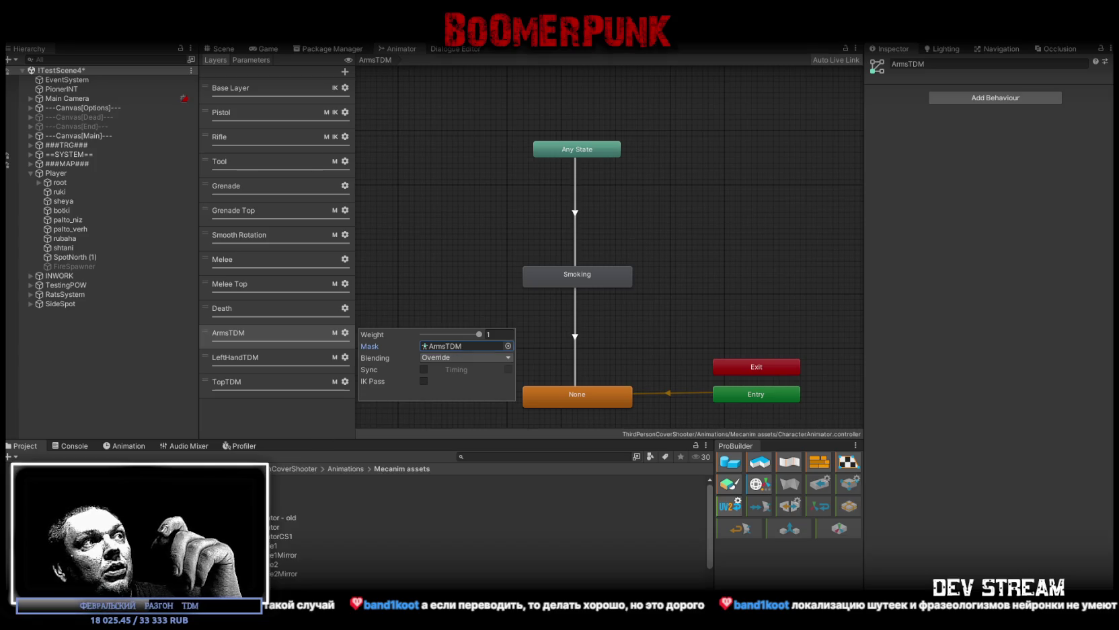
{"action": "double_click", "coordinate": [447, 346]}
{"action": "left_click", "coordinate": [880, 94]}
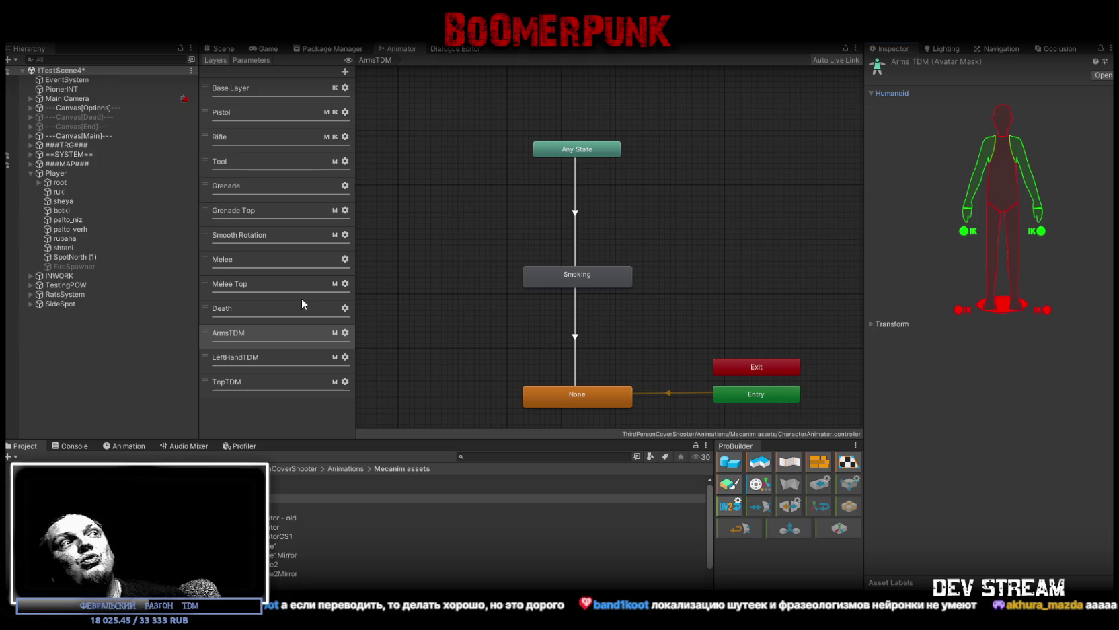
Step: Open the LeftHandTDM layer's Arm Left TDM mask, view its Humanoid parts, then show the Scene view
{"action": "left_click", "coordinate": [345, 357]}
{"action": "left_click", "coordinate": [447, 368]}
{"action": "left_click", "coordinate": [471, 479]}
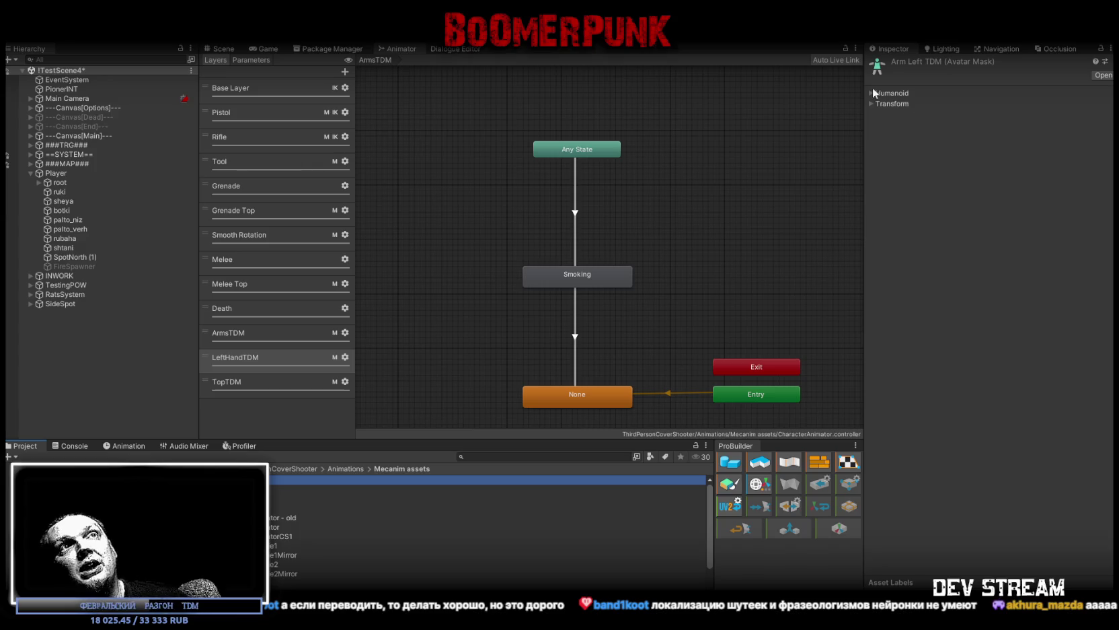
{"action": "left_click", "coordinate": [874, 95]}
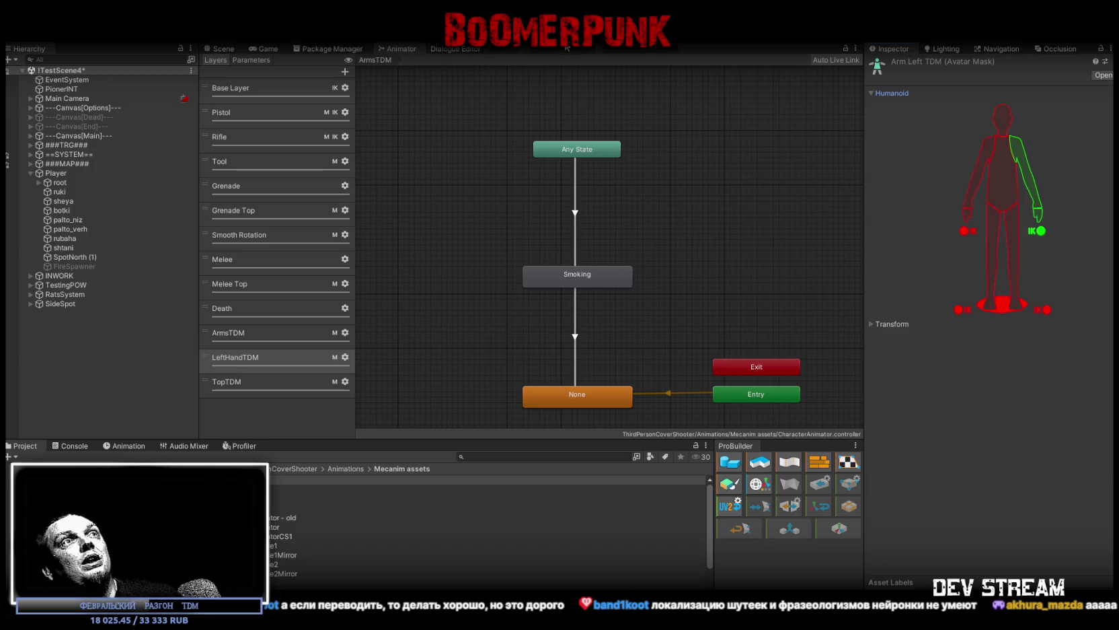
{"action": "left_click", "coordinate": [224, 49]}
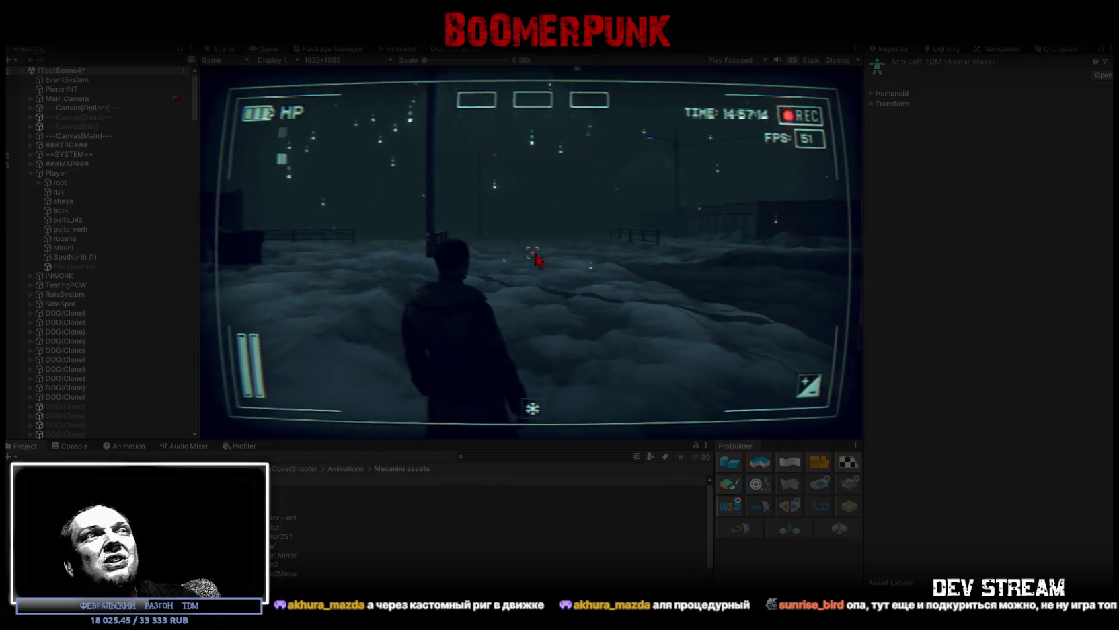
Step: Open the in-game menu's BAG inventory and use an item
{"action": "key", "text": "Escape"}
{"action": "left_click", "coordinate": [590, 131]}
{"action": "left_click", "coordinate": [593, 165]}
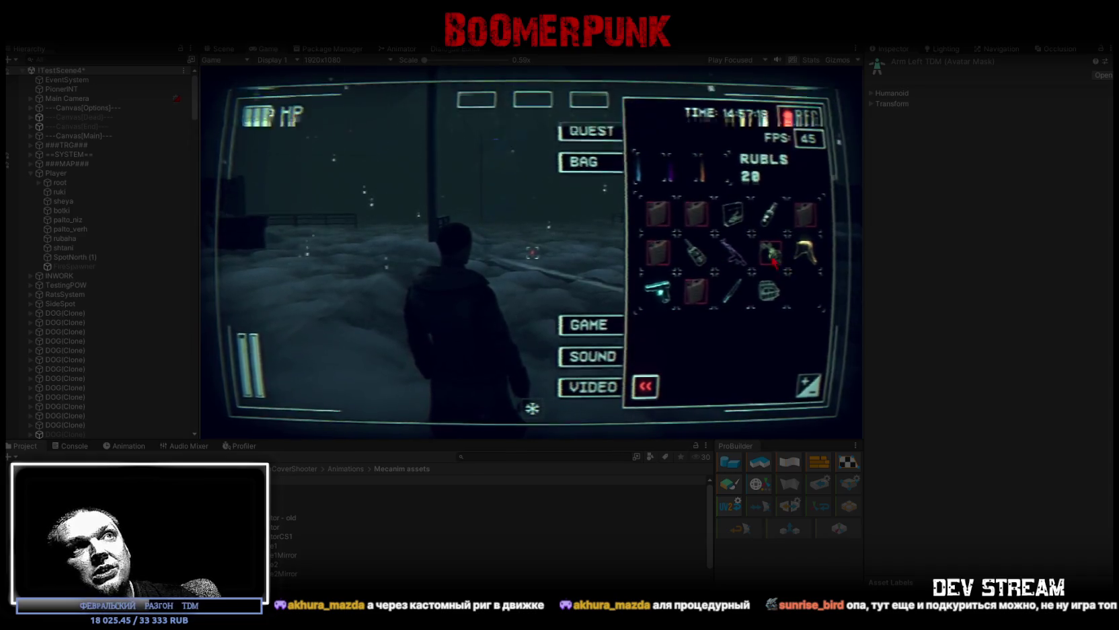
{"action": "key", "text": "Escape"}
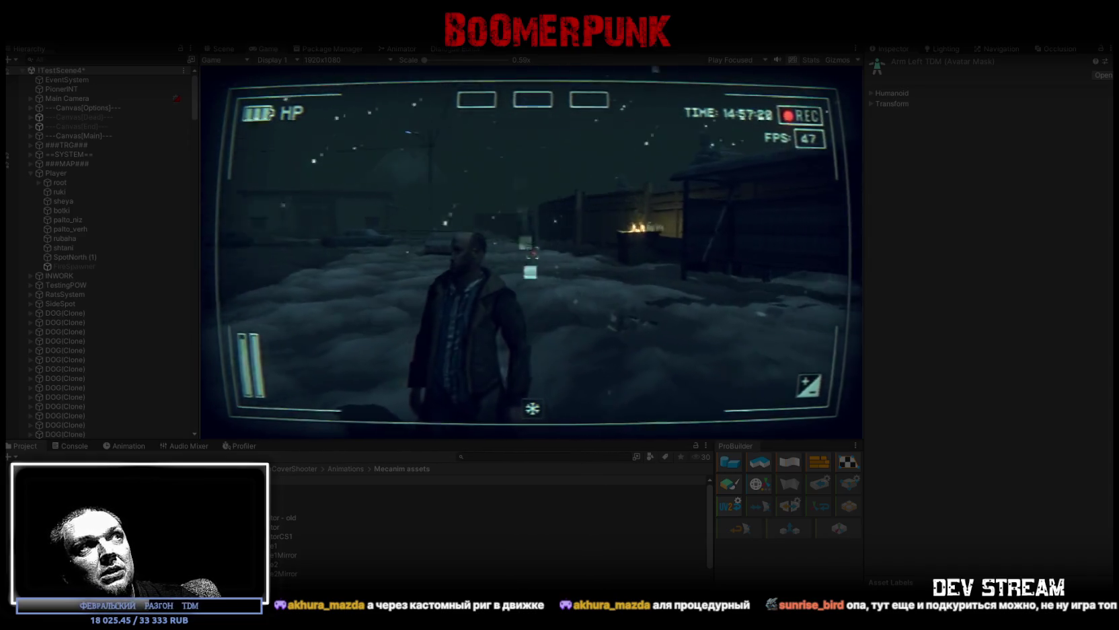
{"action": "key", "text": "Escape"}
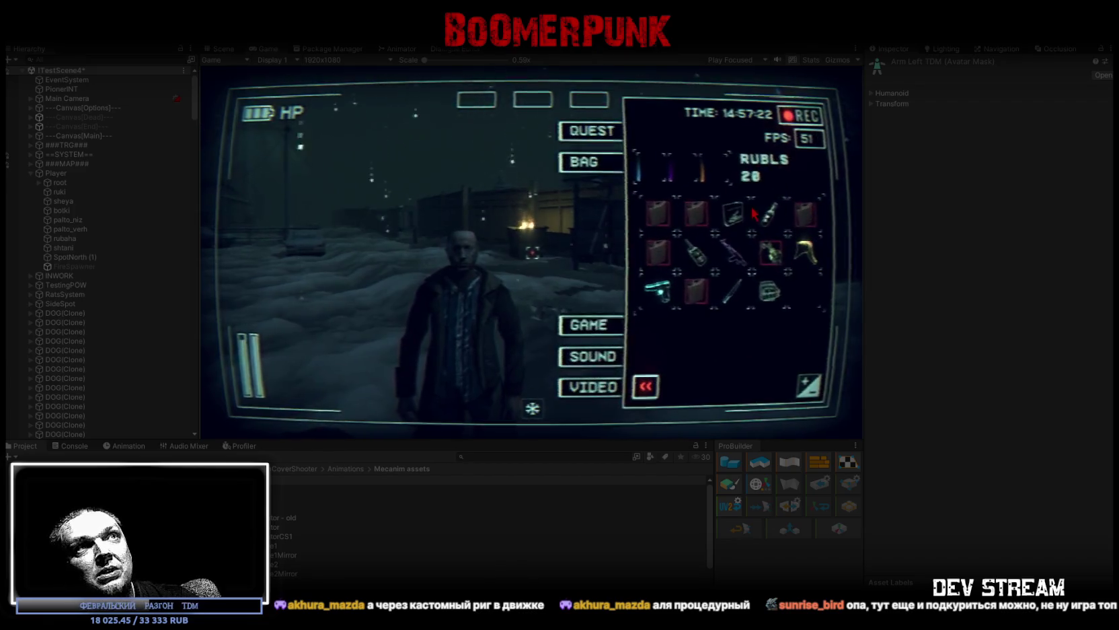
{"action": "left_click", "coordinate": [734, 214]}
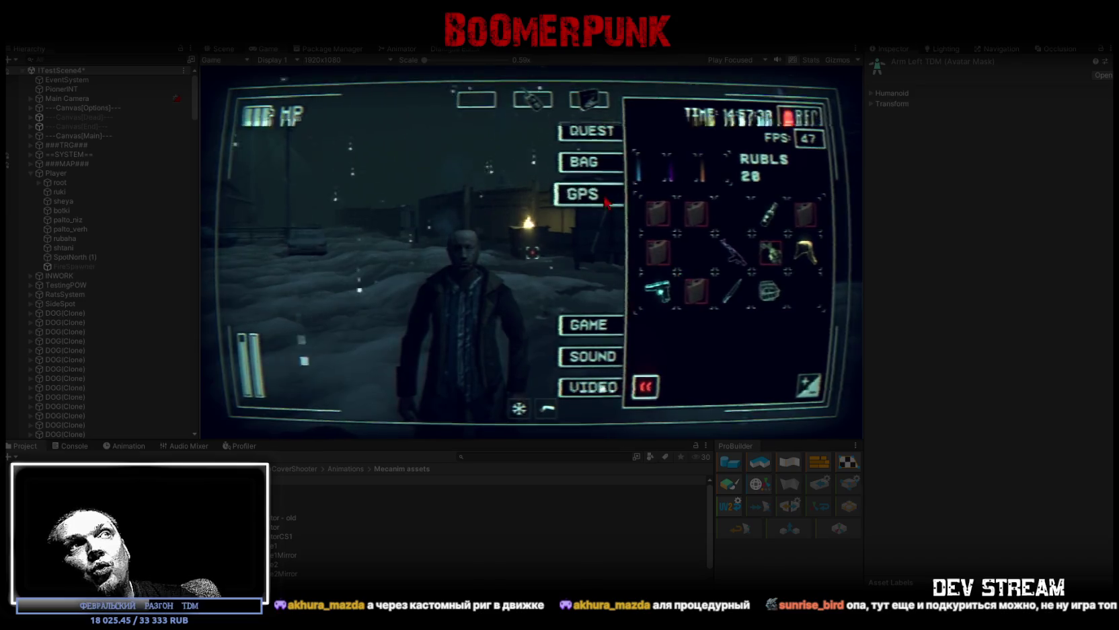
Step: Toggle between the GPS map and BAG, leave GPS shown, then stop Play mode
{"action": "left_click", "coordinate": [605, 199]}
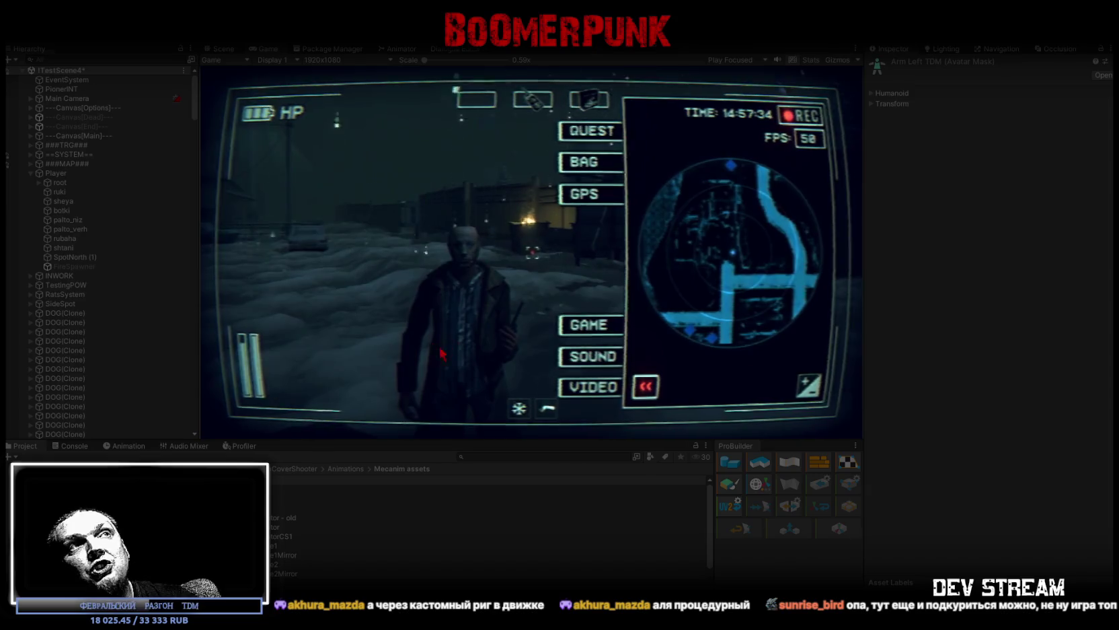
{"action": "key", "text": "Up"}
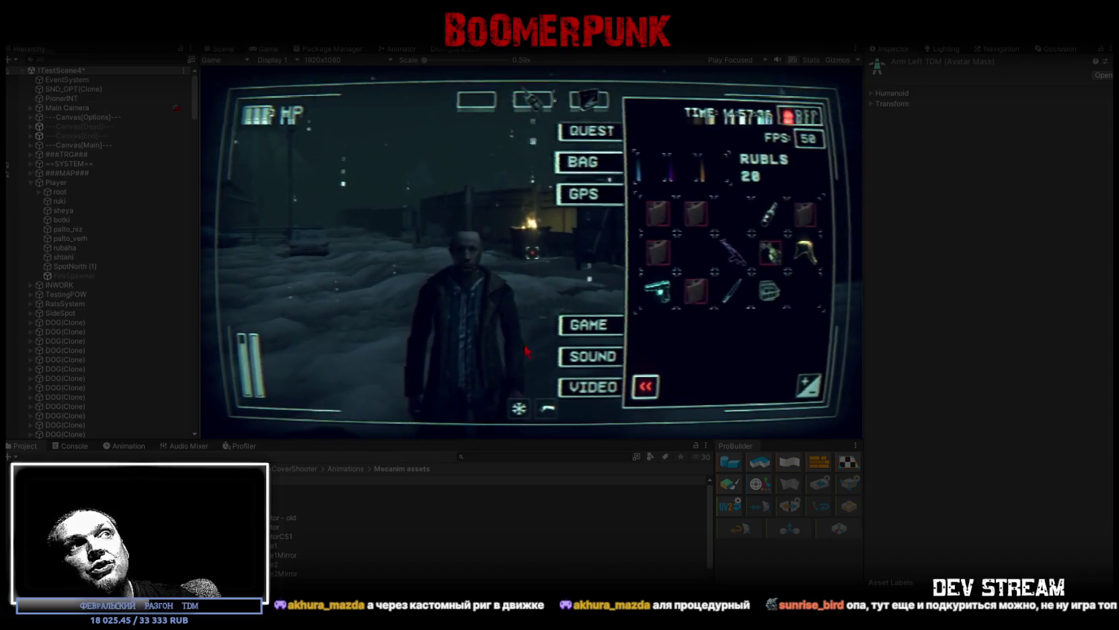
{"action": "left_click", "coordinate": [606, 200]}
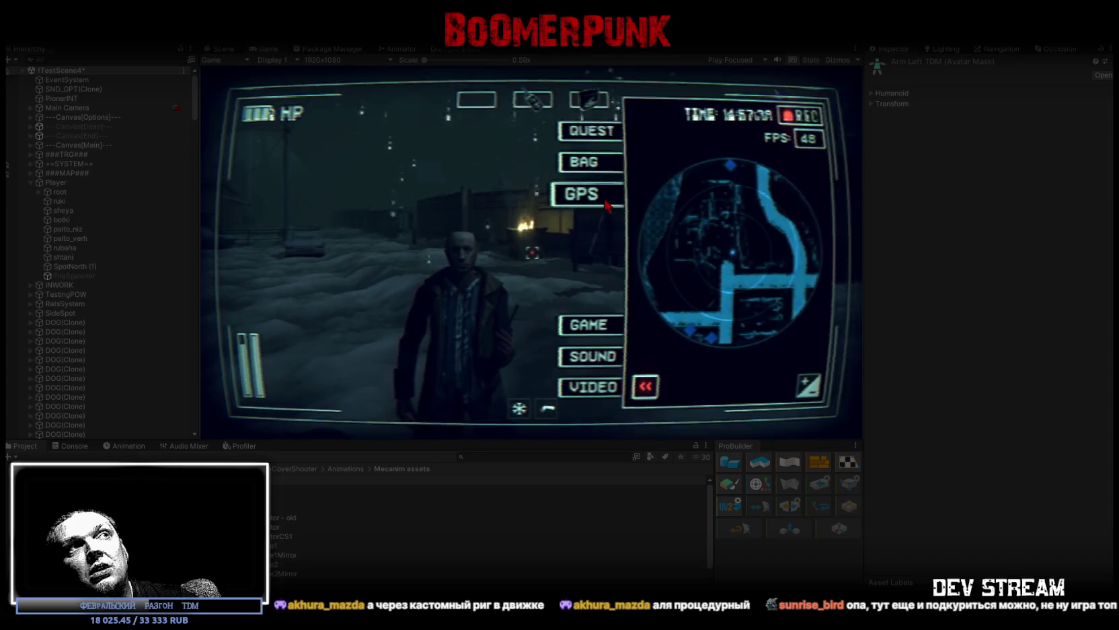
{"action": "left_click", "coordinate": [594, 176]}
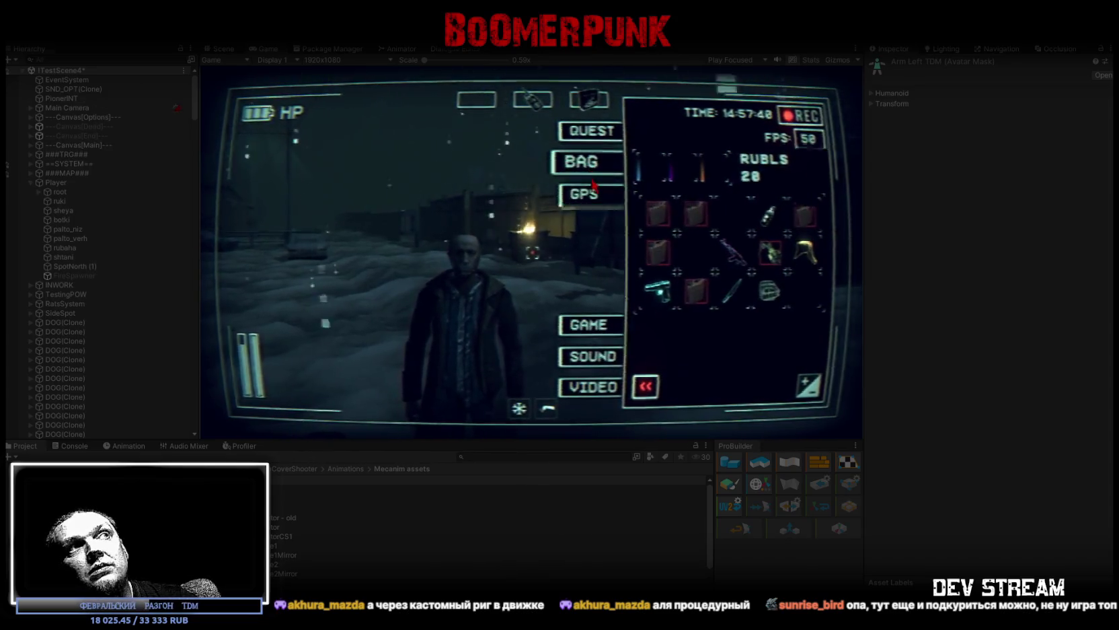
{"action": "left_click", "coordinate": [595, 191]}
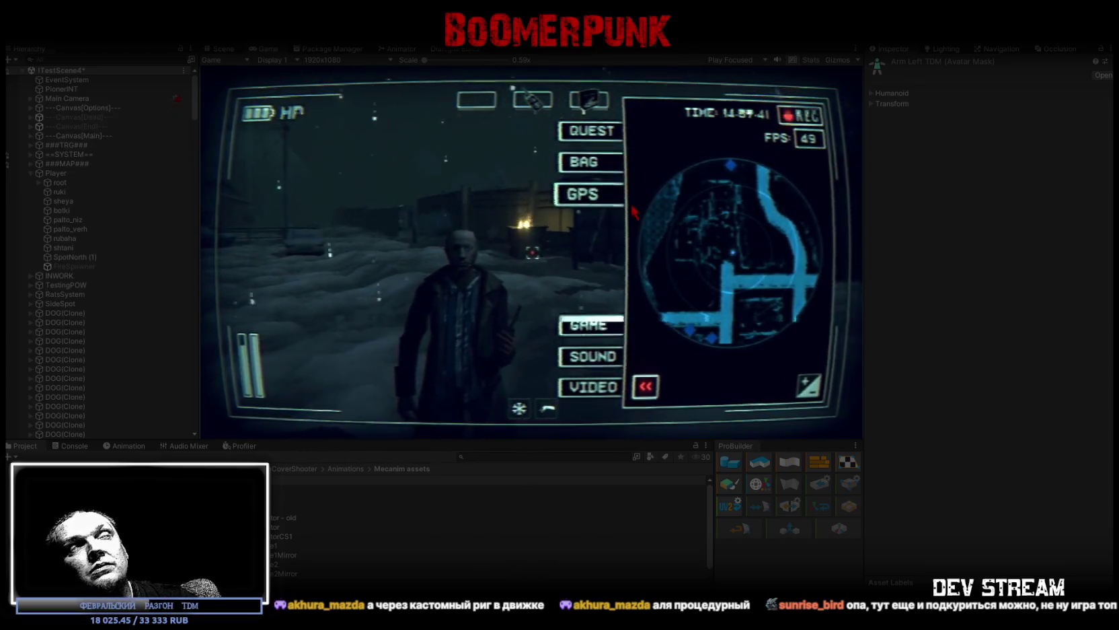
{"action": "key", "text": "Escape"}
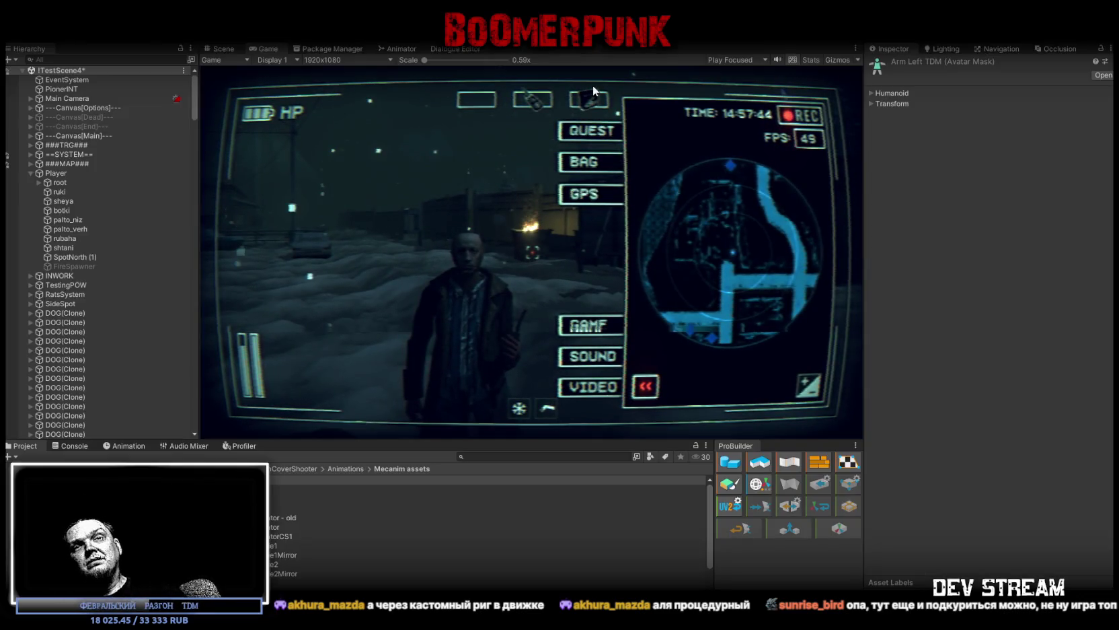
{"action": "key", "text": "ctrl+p"}
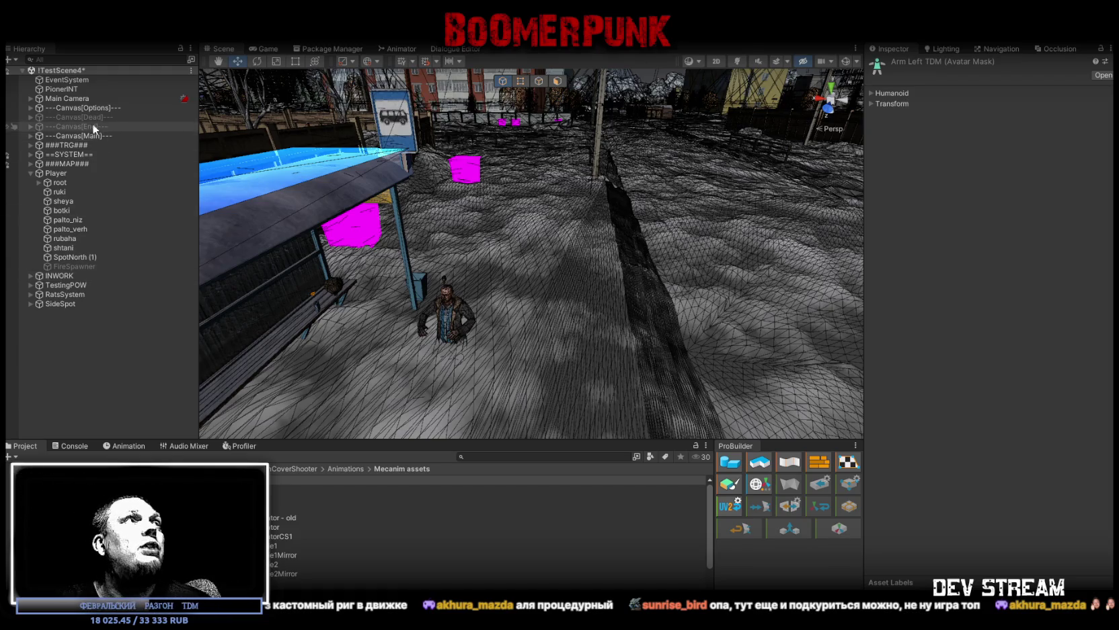
Step: Select Player, collapse Character Health, expand Character Motor, and return to the Animator's ArmsTDM graph
{"action": "left_click", "coordinate": [59, 174]}
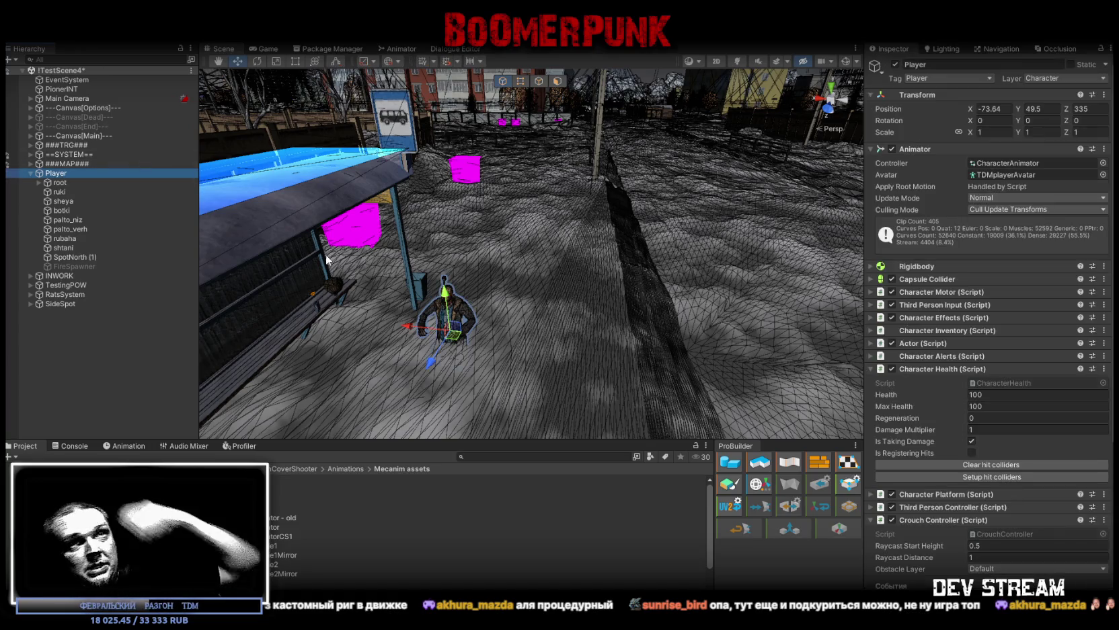
{"action": "left_click", "coordinate": [871, 368]}
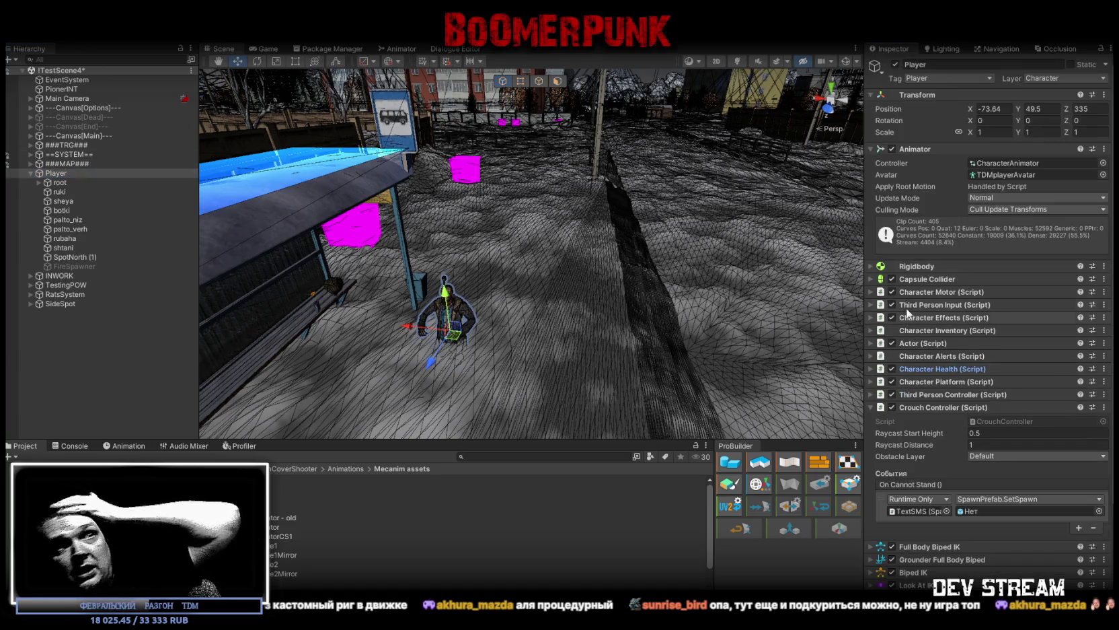
{"action": "left_click", "coordinate": [870, 291]}
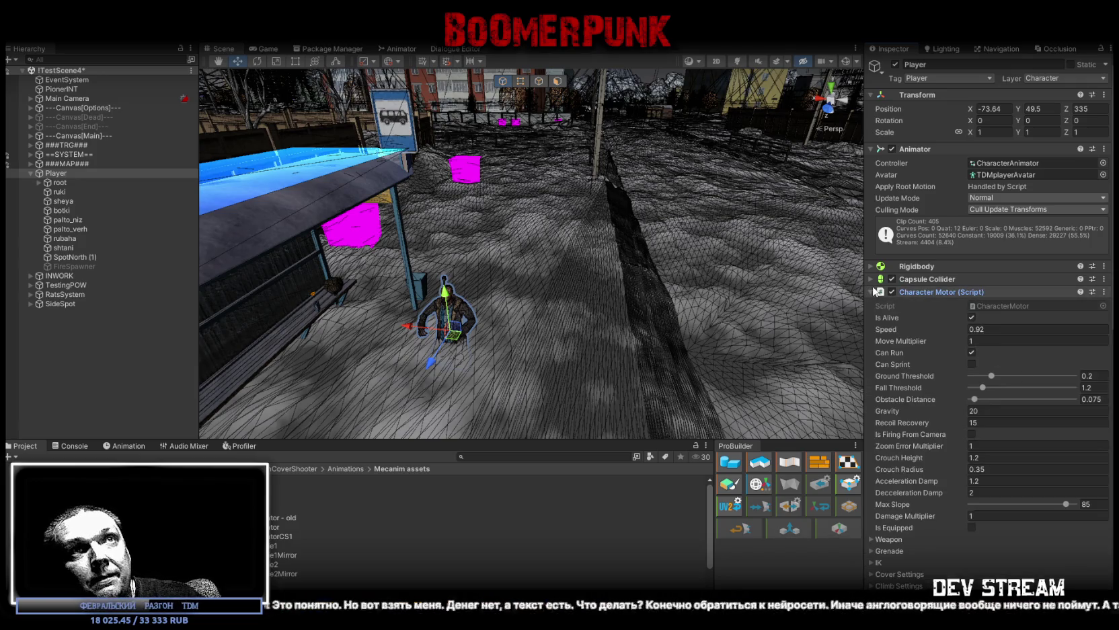
{"action": "right_click_drag", "start_coordinate": [505, 206], "coordinate": [559, 86]}
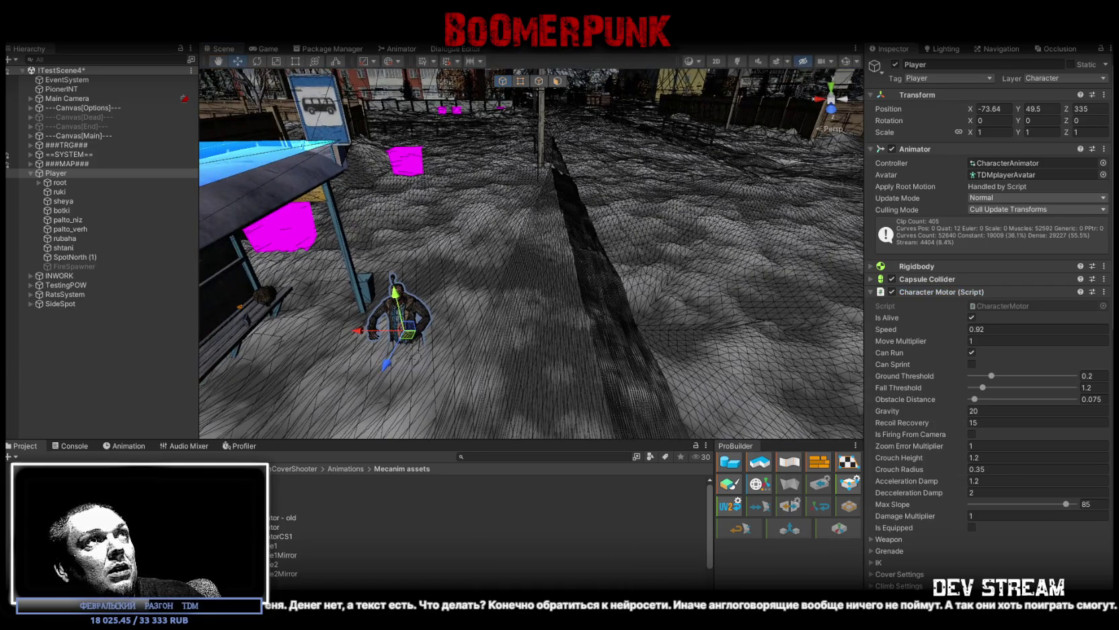
{"action": "left_click", "coordinate": [402, 49]}
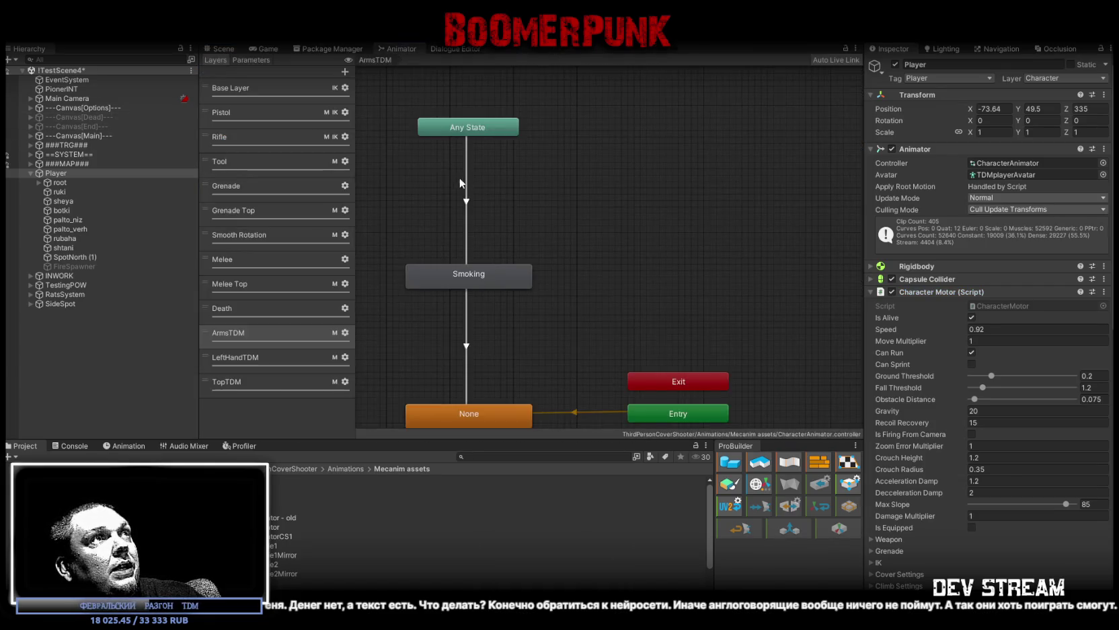
Step: Select the Reload_Speed parameter in the Parameters list, then reopen the Base Layer graph
{"action": "left_click", "coordinate": [251, 60]}
{"action": "scroll", "coordinate": [334, 249], "scroll_direction": "down", "scroll_amount": 10}
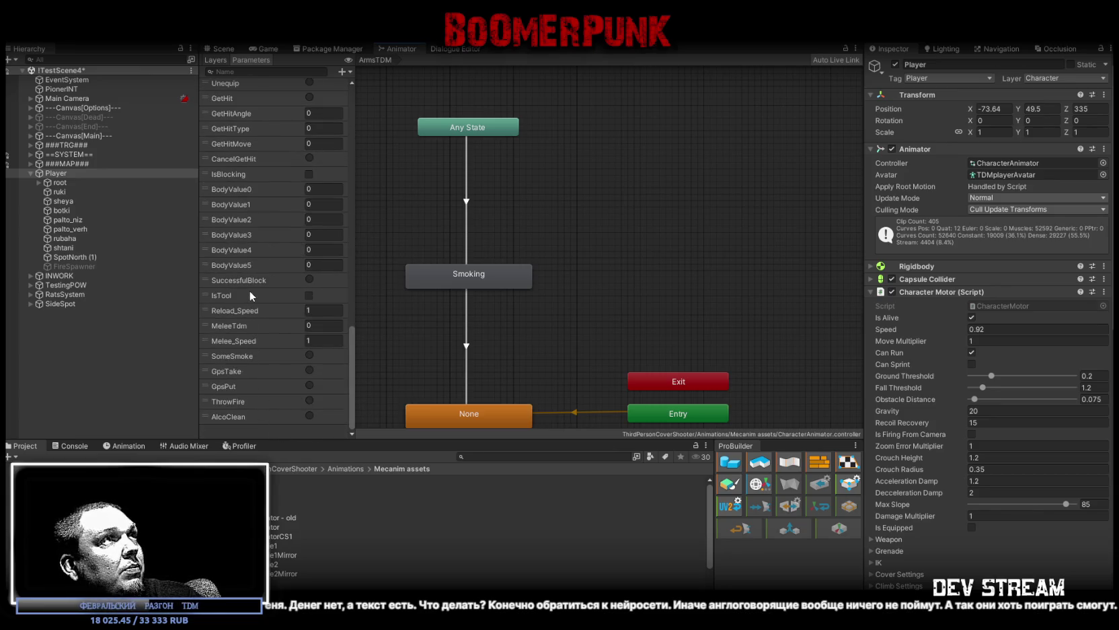
{"action": "scroll", "coordinate": [251, 288], "scroll_direction": "up", "scroll_amount": 4}
{"action": "scroll", "coordinate": [251, 288], "scroll_direction": "down", "scroll_amount": 2}
{"action": "scroll", "coordinate": [254, 283], "scroll_direction": "down", "scroll_amount": 2}
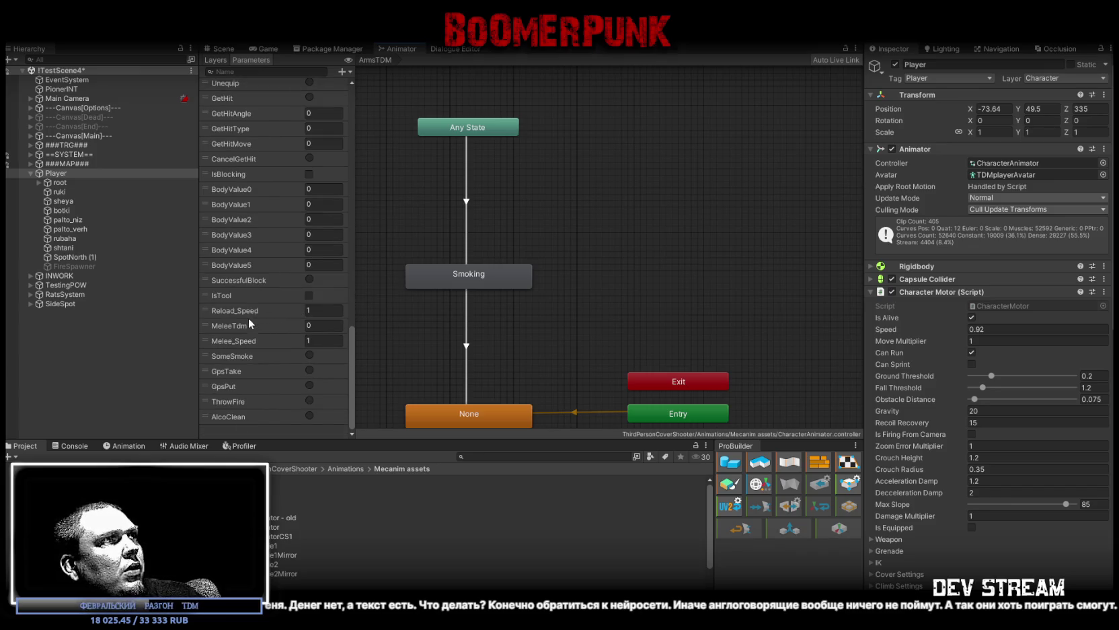
{"action": "left_click", "coordinate": [230, 311]}
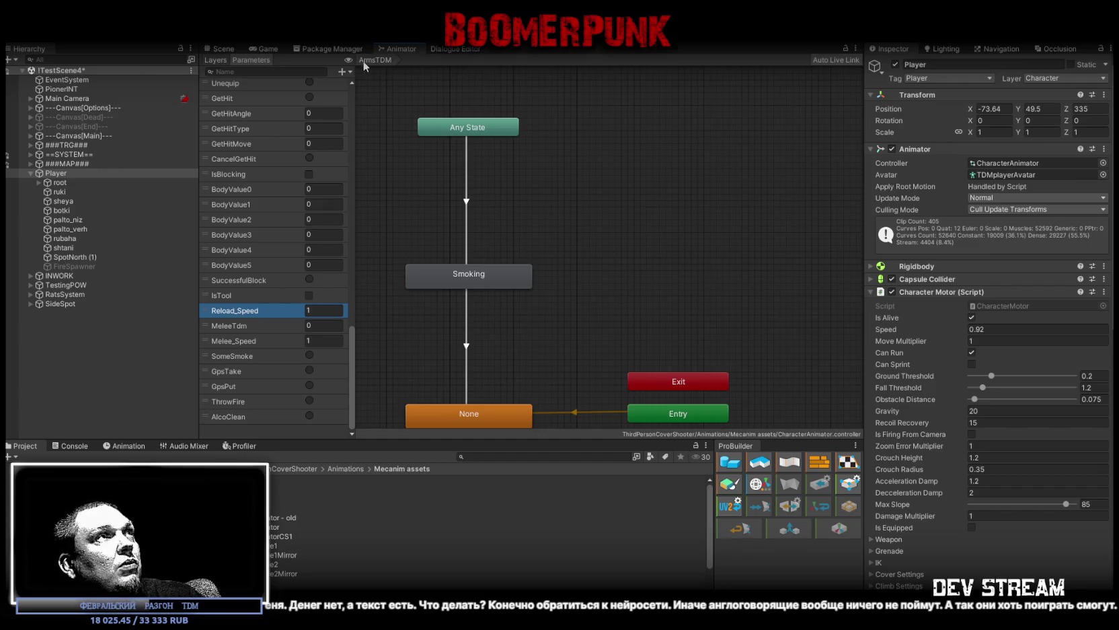
{"action": "left_click", "coordinate": [215, 60]}
{"action": "left_click", "coordinate": [265, 83]}
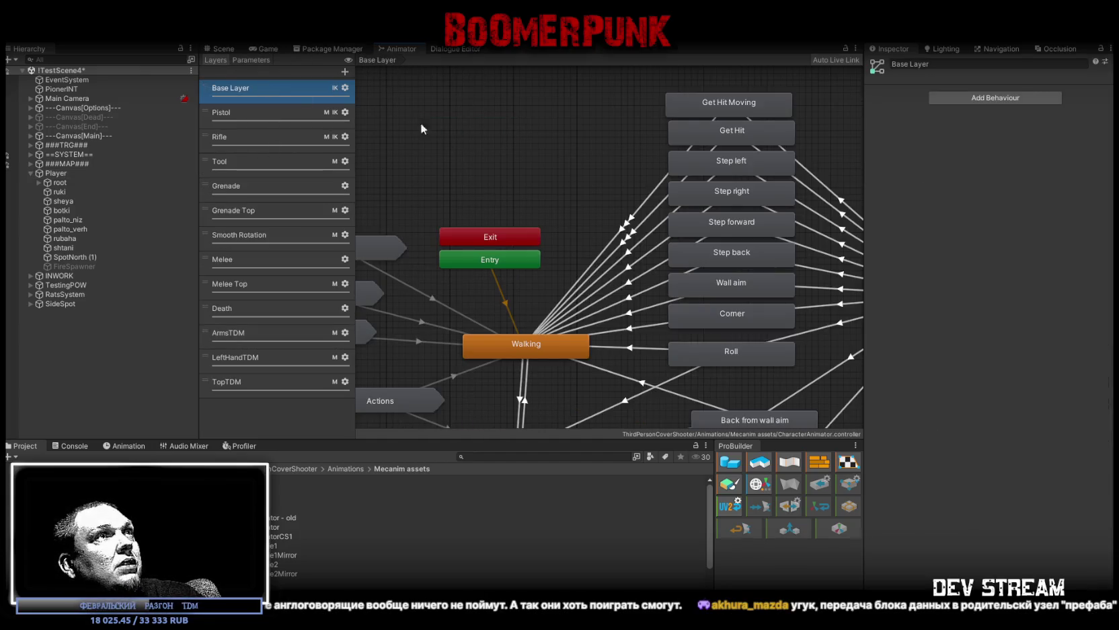
{"action": "scroll", "coordinate": [609, 286], "scroll_direction": "down", "scroll_amount": 3}
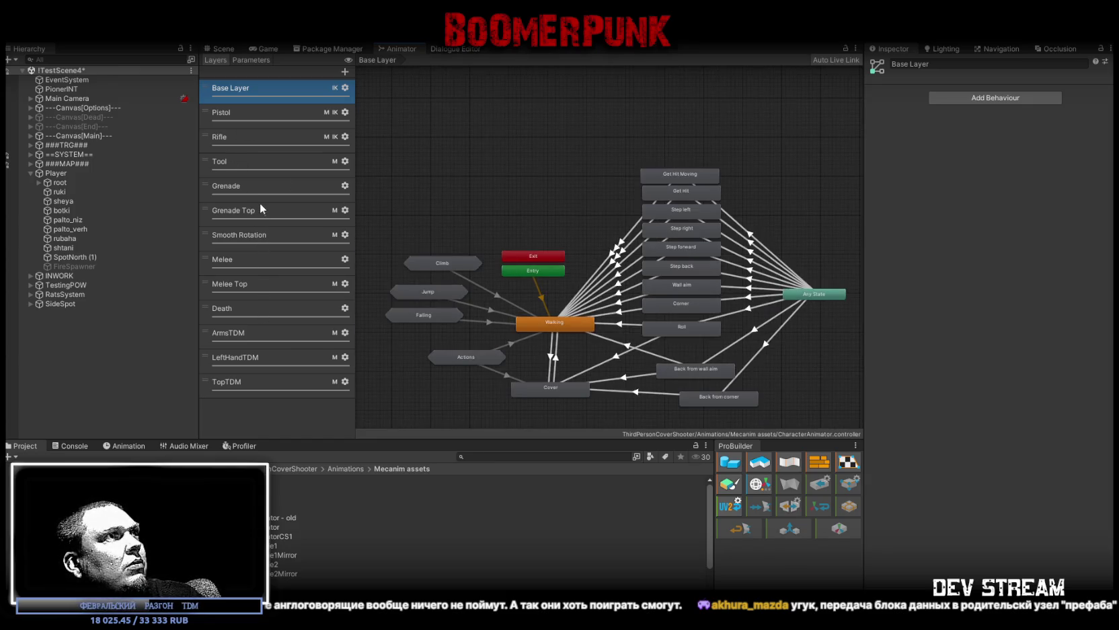
{"action": "left_click", "coordinate": [252, 144]}
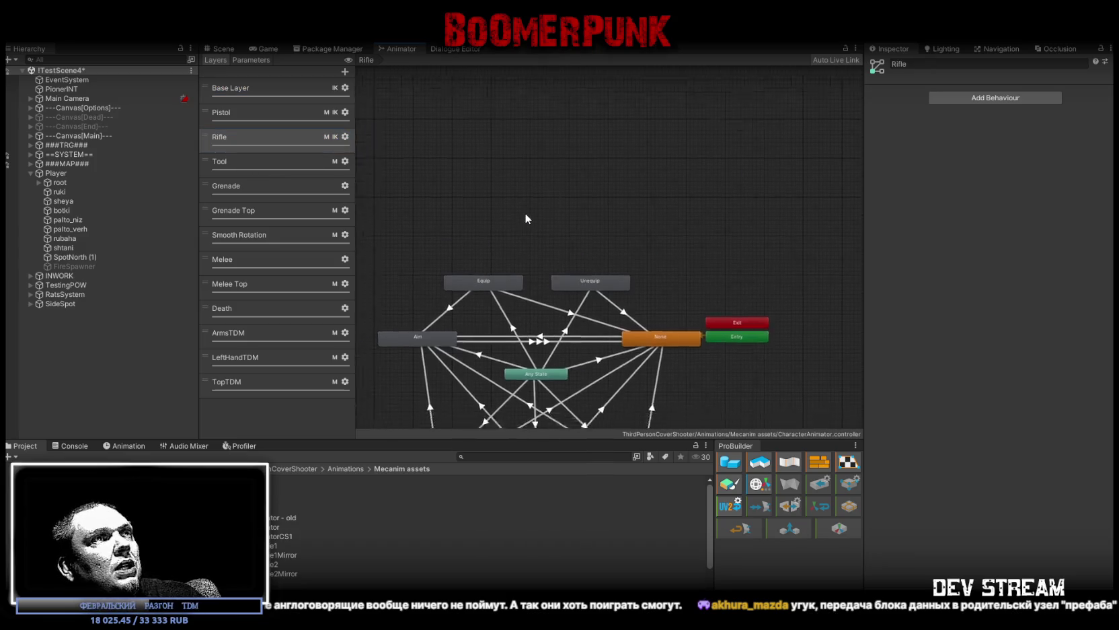
{"action": "middle_click_drag", "start_coordinate": [521, 219], "coordinate": [570, 120]}
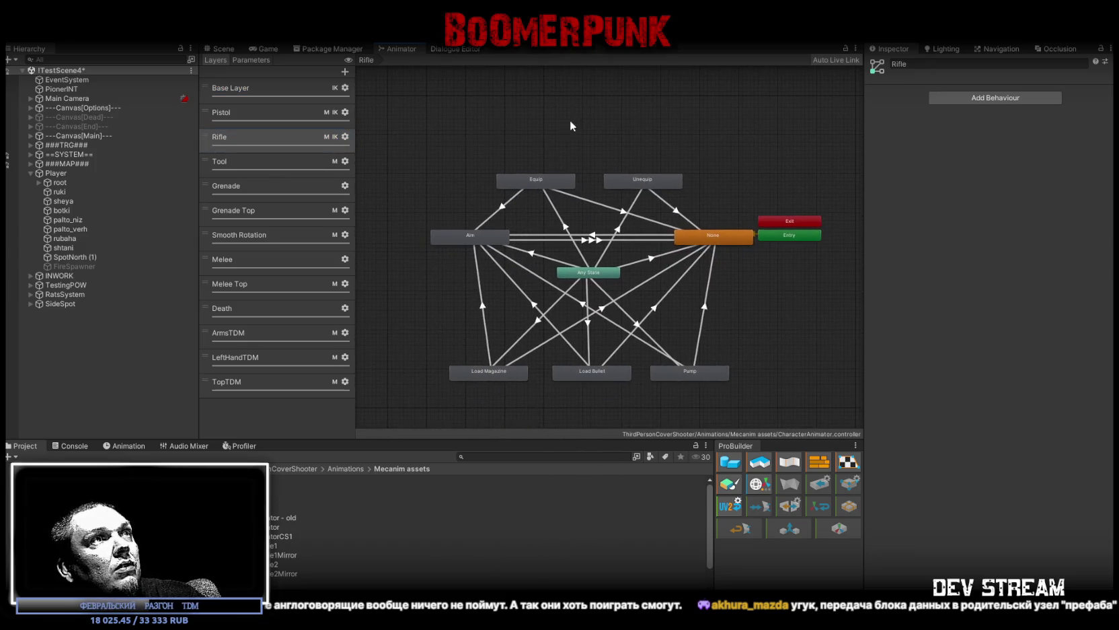
{"action": "left_click", "coordinate": [526, 329]}
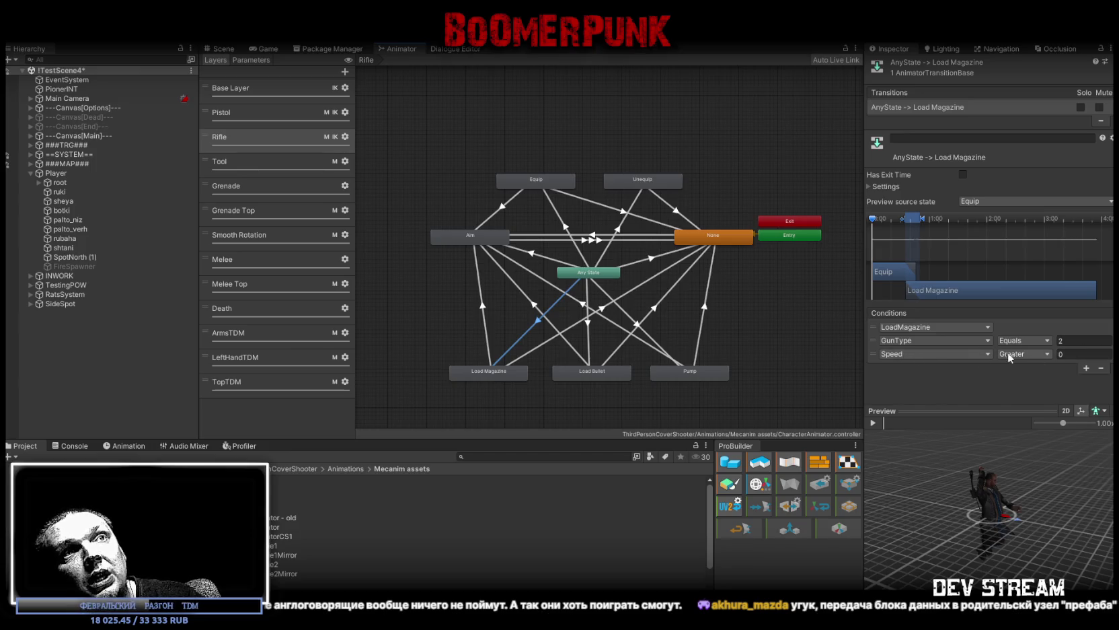
{"action": "left_click", "coordinate": [492, 371]}
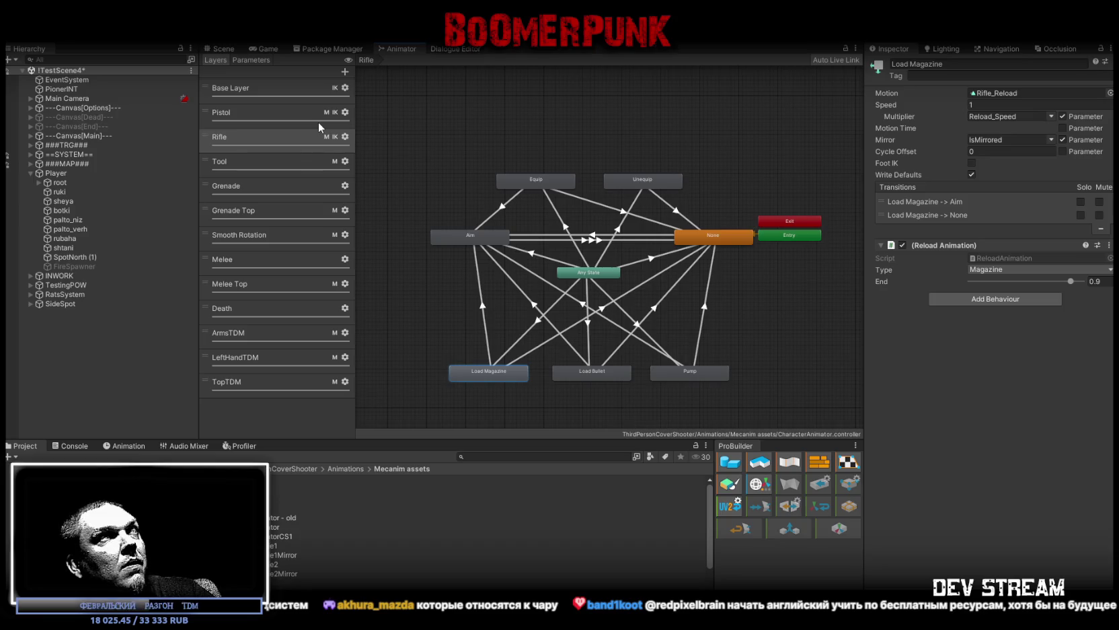
{"action": "left_click", "coordinate": [269, 88]}
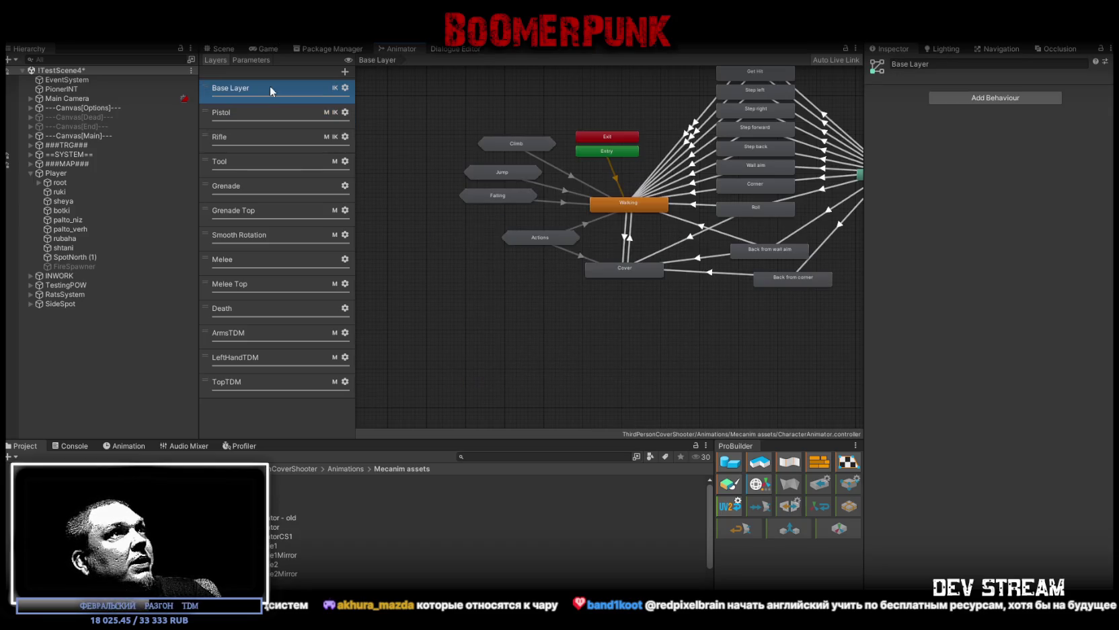
Step: Open the Walking state's blend tree
{"action": "double_click", "coordinate": [626, 208]}
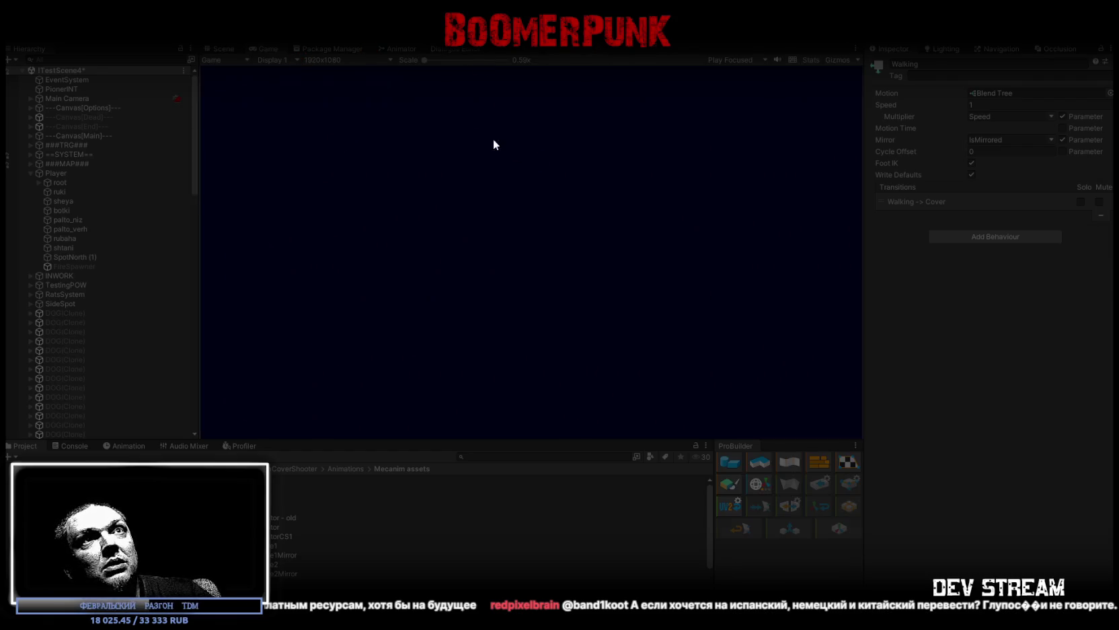
Step: Inspect Player, expand ==SYSTEM==, and select ##MainStatus## to view its Zone Controller
{"action": "left_click", "coordinate": [46, 174]}
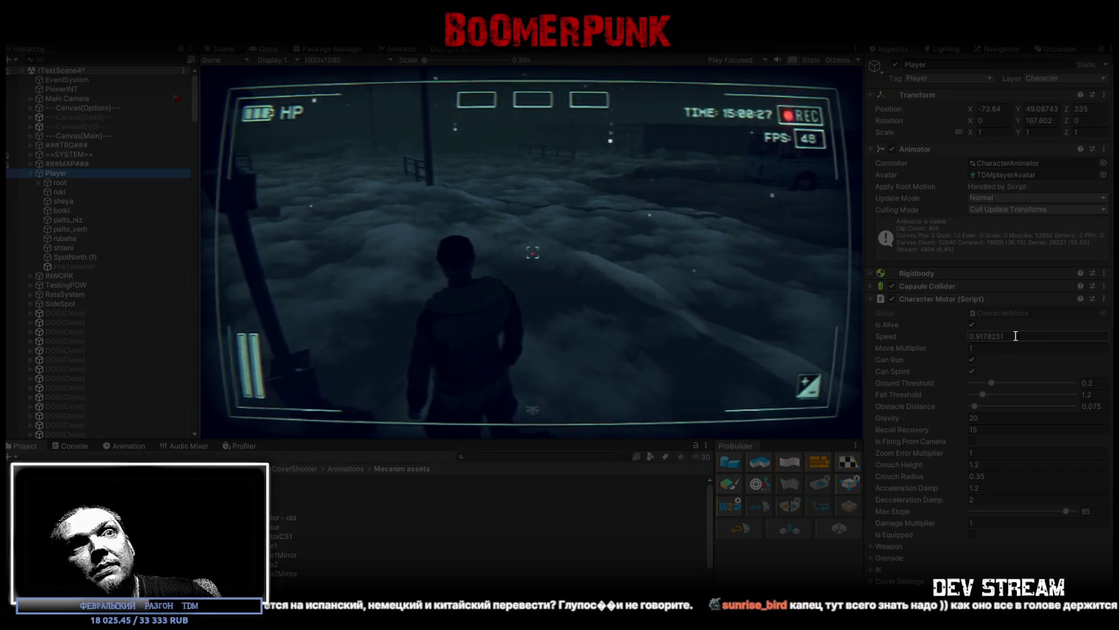
{"action": "scroll", "coordinate": [1017, 340], "scroll_direction": "down", "scroll_amount": 5}
{"action": "scroll", "coordinate": [1016, 339], "scroll_direction": "up", "scroll_amount": 1}
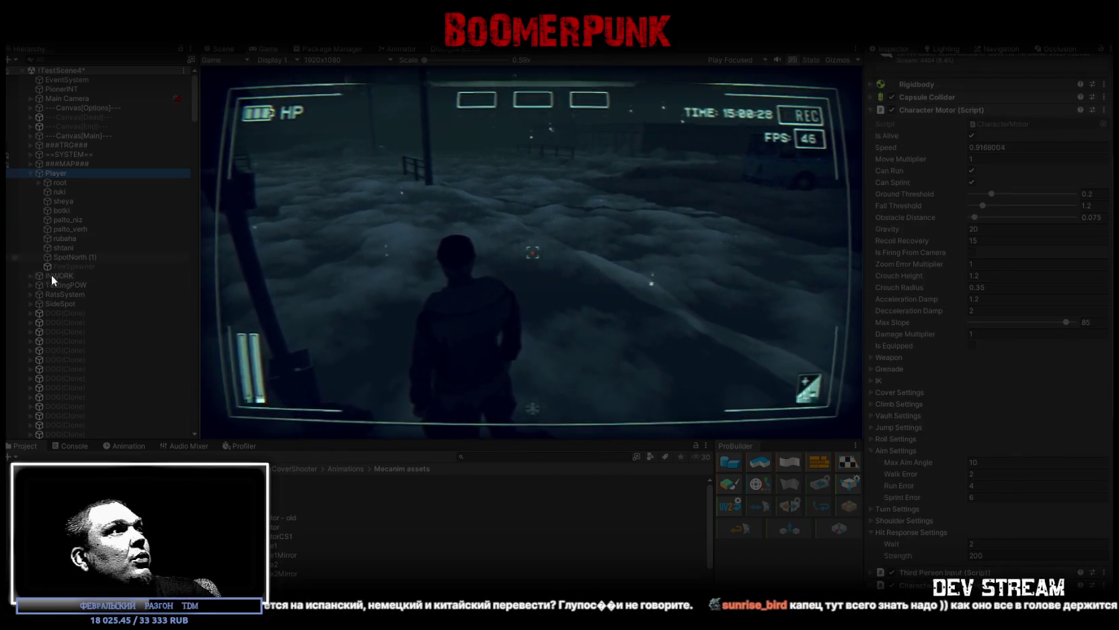
{"action": "left_click", "coordinate": [31, 154]}
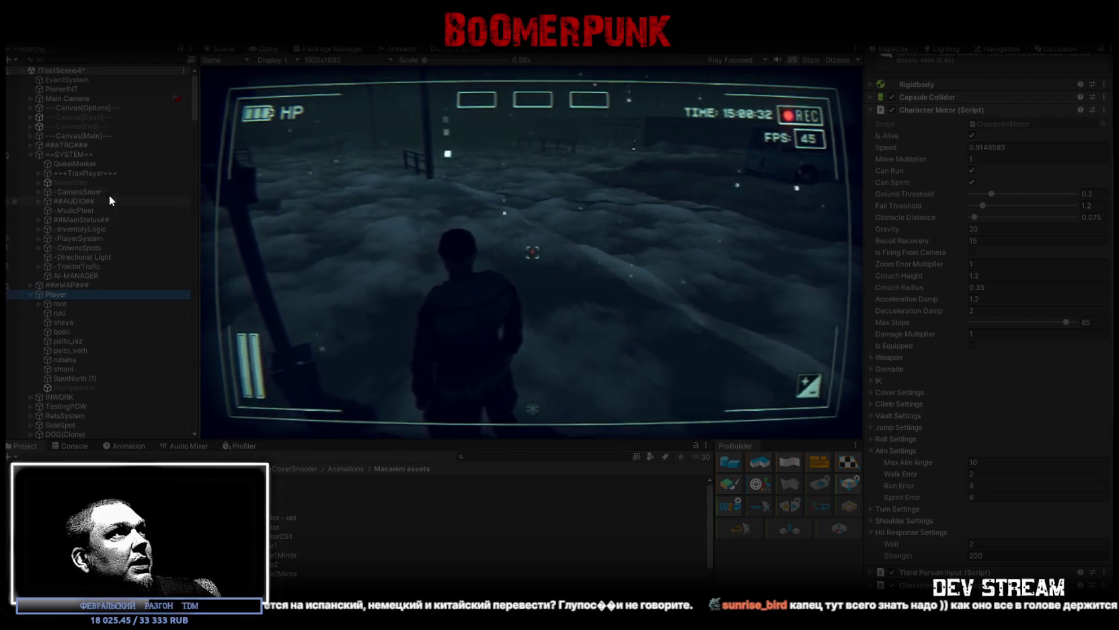
{"action": "left_click", "coordinate": [96, 222]}
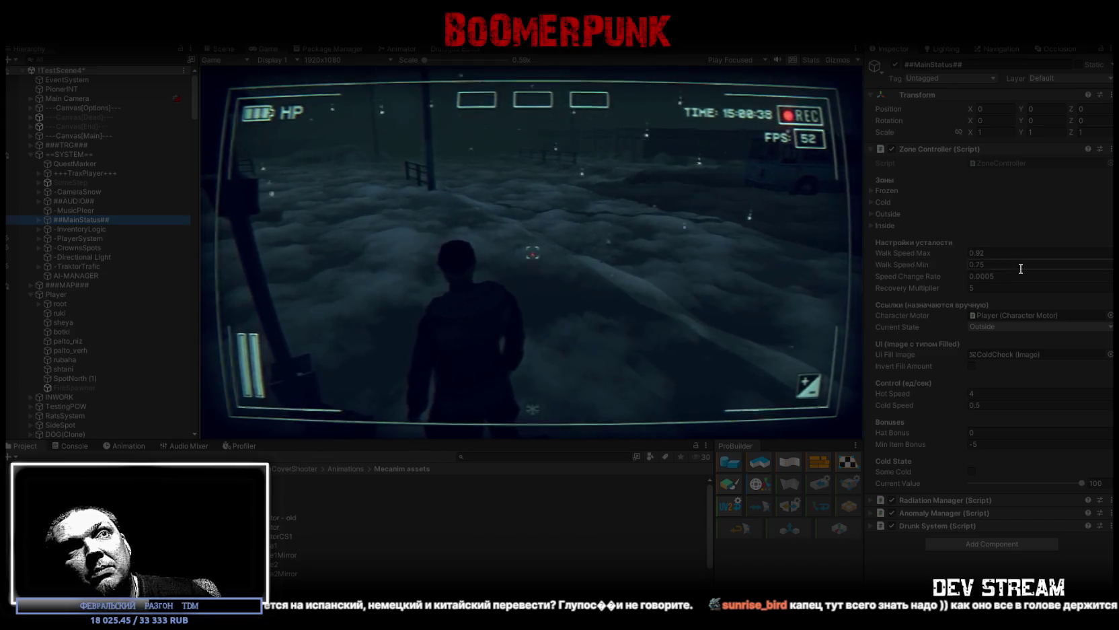
Step: Equip the rifle and pistol from the in-game bag, then close the menu
{"action": "key", "text": "Tab"}
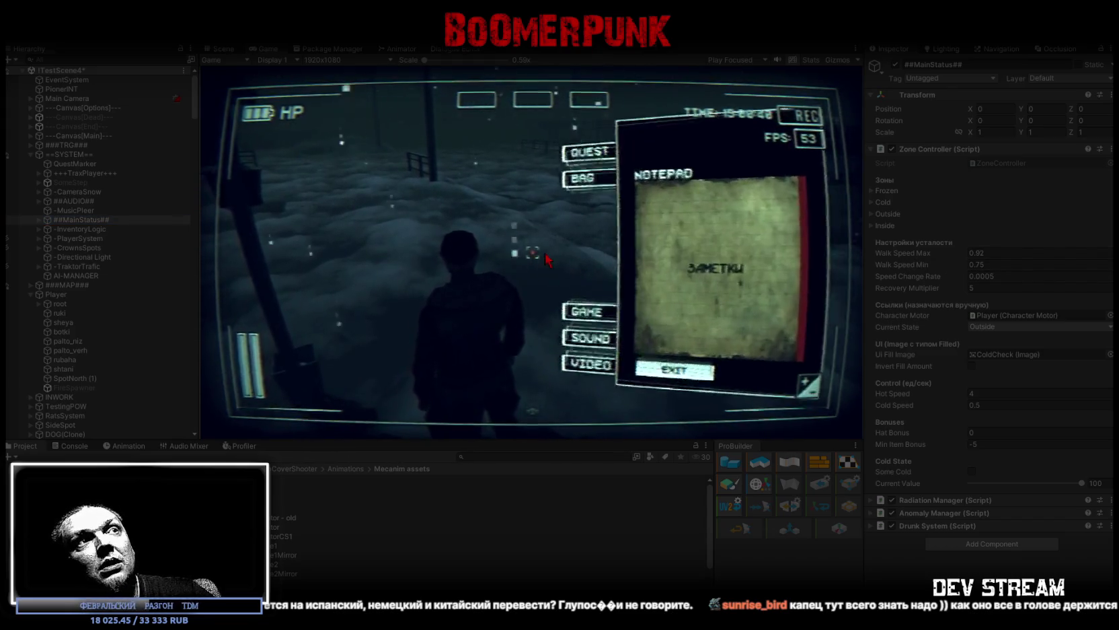
{"action": "left_click", "coordinate": [612, 174]}
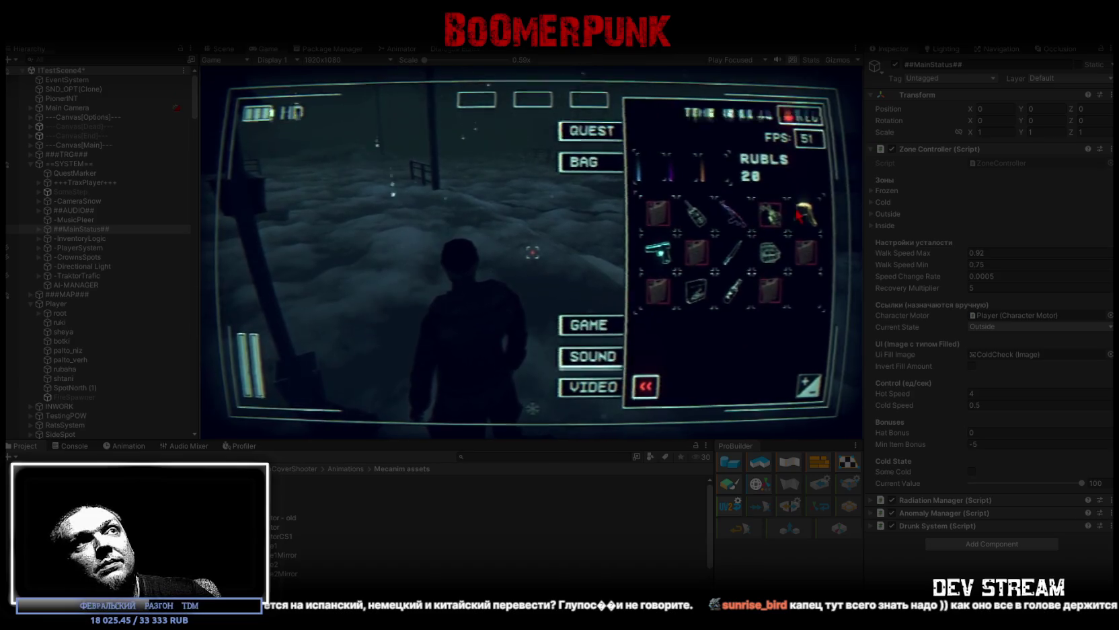
{"action": "left_click", "coordinate": [730, 213]}
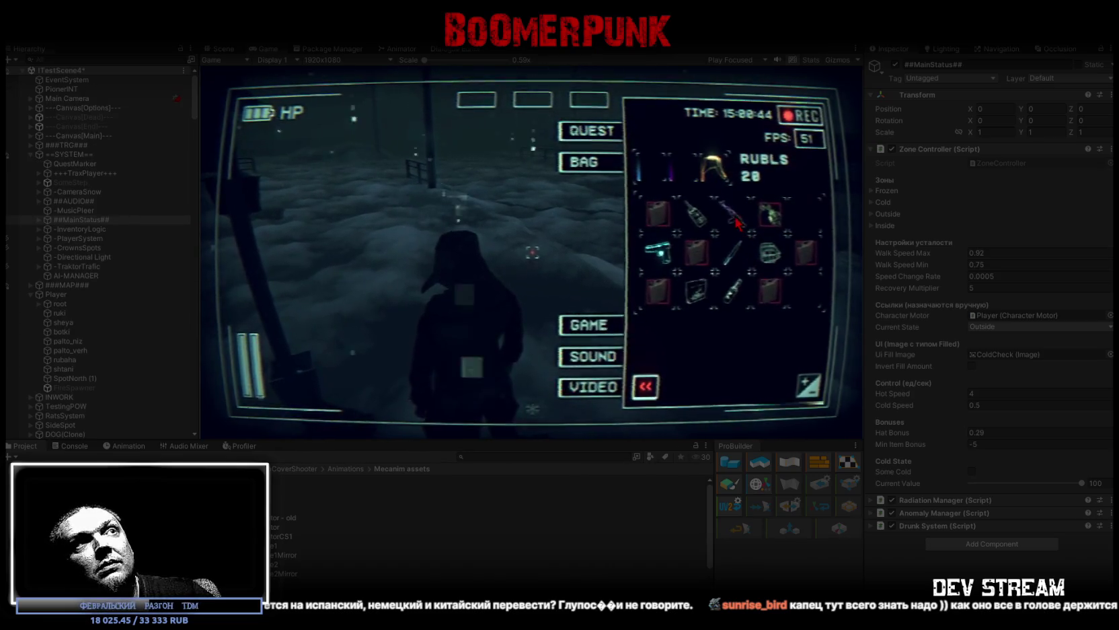
{"action": "left_click", "coordinate": [664, 256]}
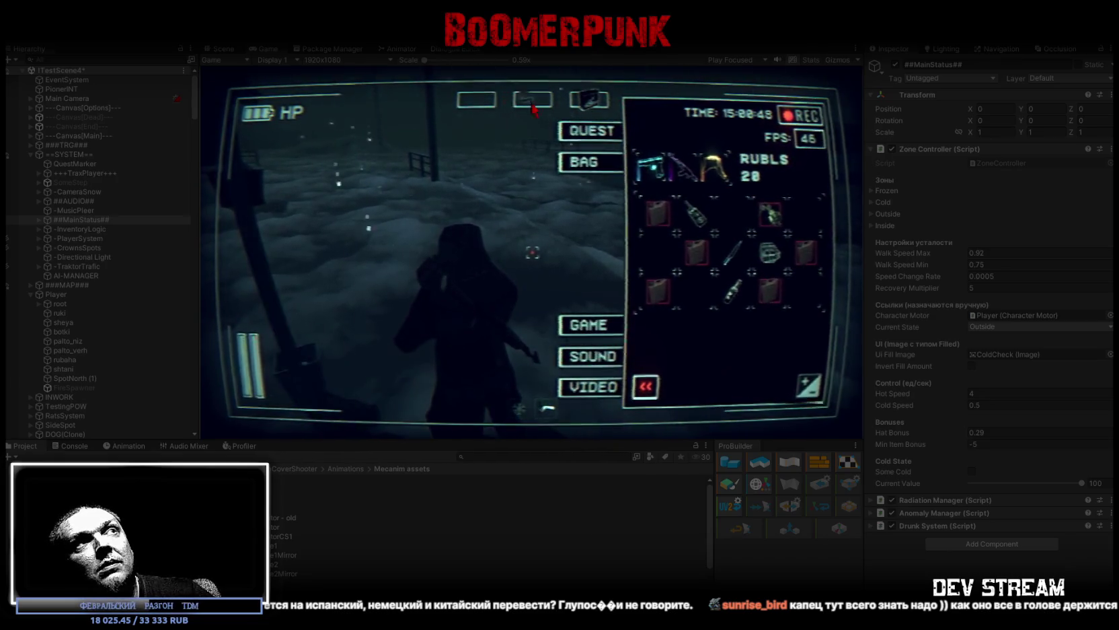
{"action": "key", "text": "Escape"}
{"action": "key", "text": "w"}
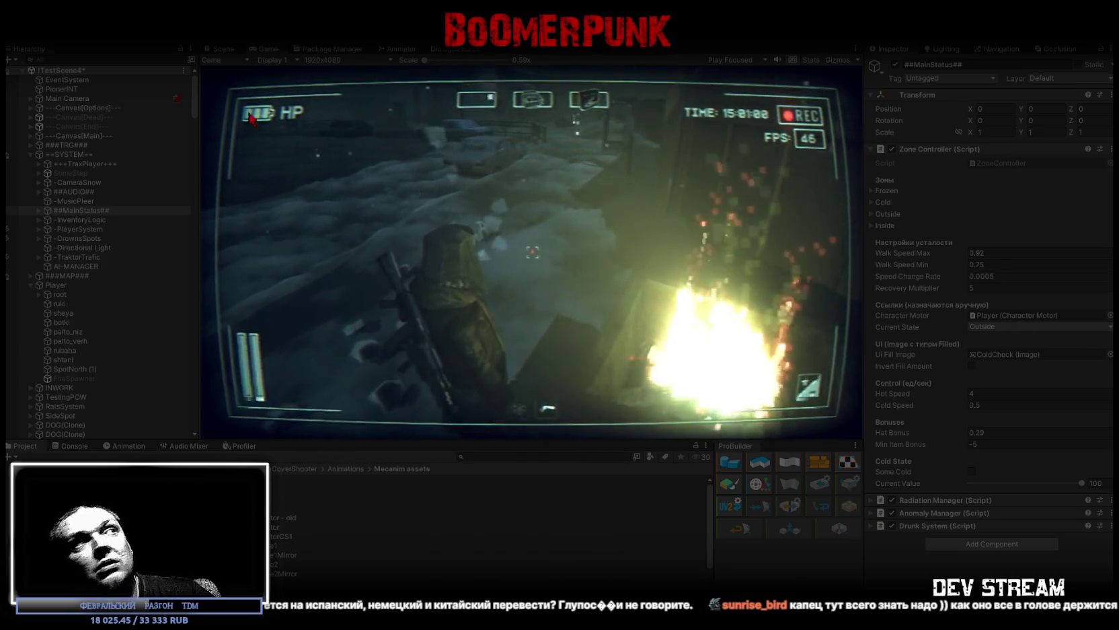
Step: Check the Player and music player objects, return to ##MainStatus##, and reopen the inventory
{"action": "left_click", "coordinate": [66, 285]}
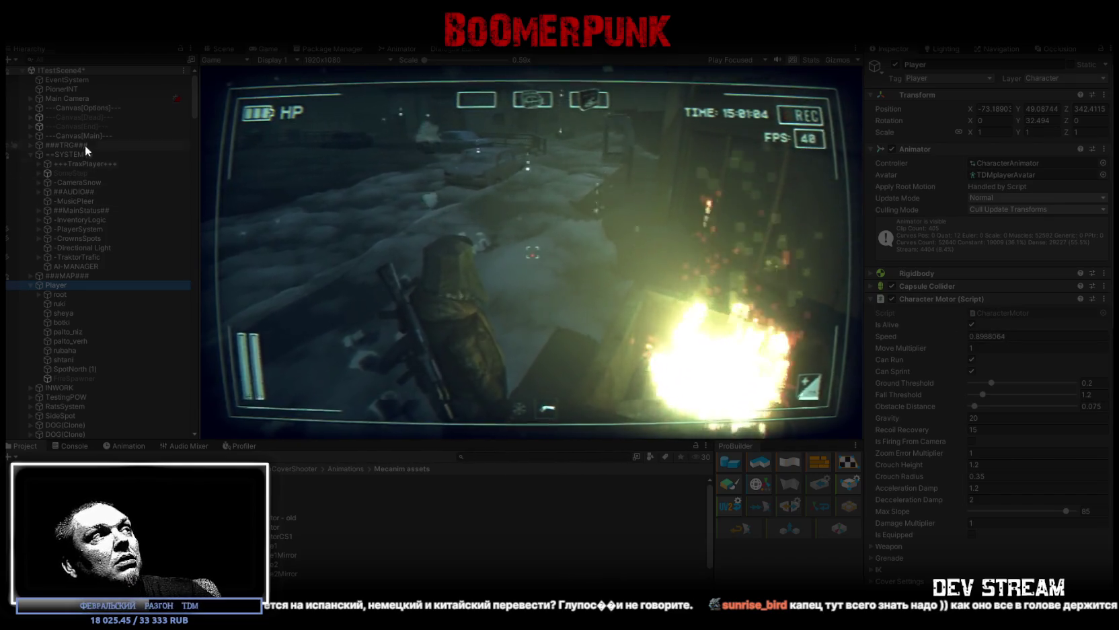
{"action": "left_click", "coordinate": [95, 200]}
{"action": "left_click", "coordinate": [95, 210]}
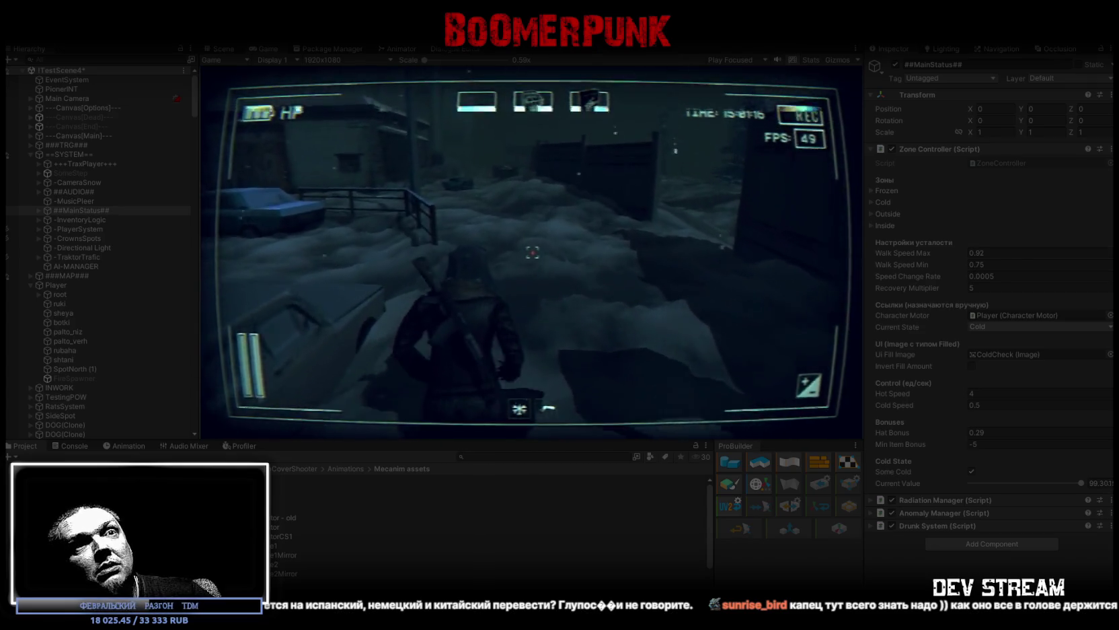
{"action": "key", "text": "Tab"}
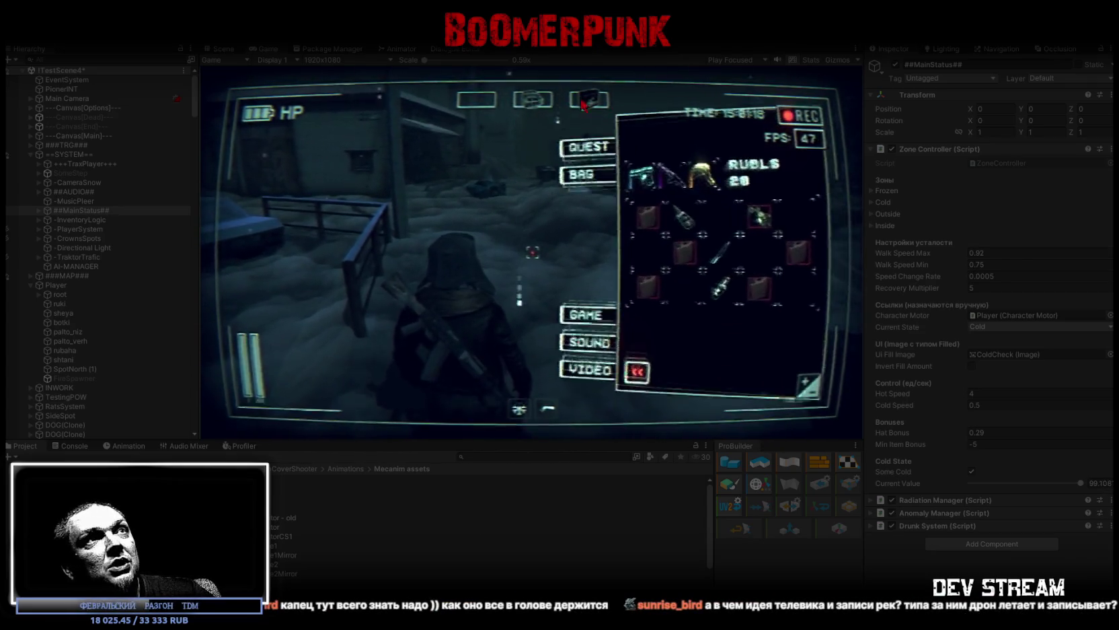
Step: Take the hood off the character and walk up to the car
{"action": "left_click_drag", "start_coordinate": [713, 168], "coordinate": [657, 256]}
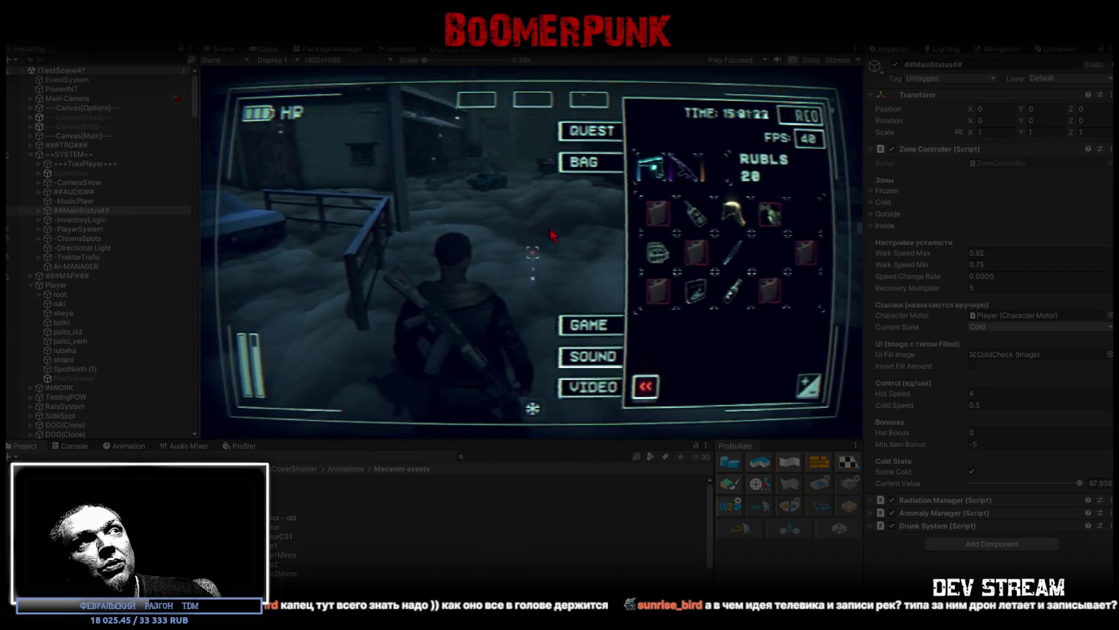
{"action": "key", "text": "Tab"}
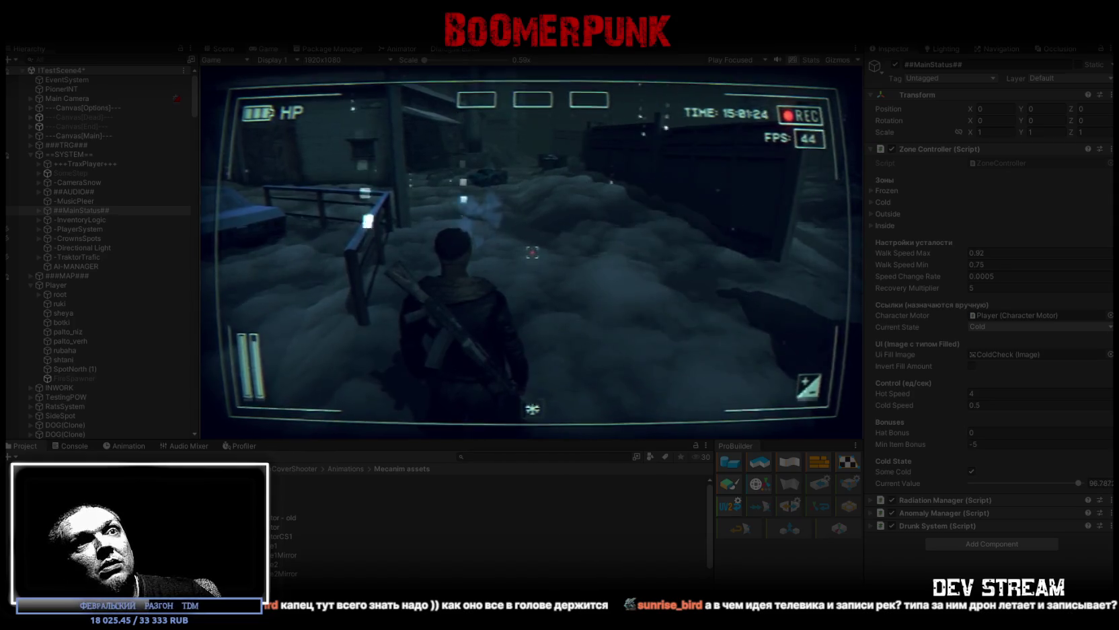
{"action": "key", "text": "w"}
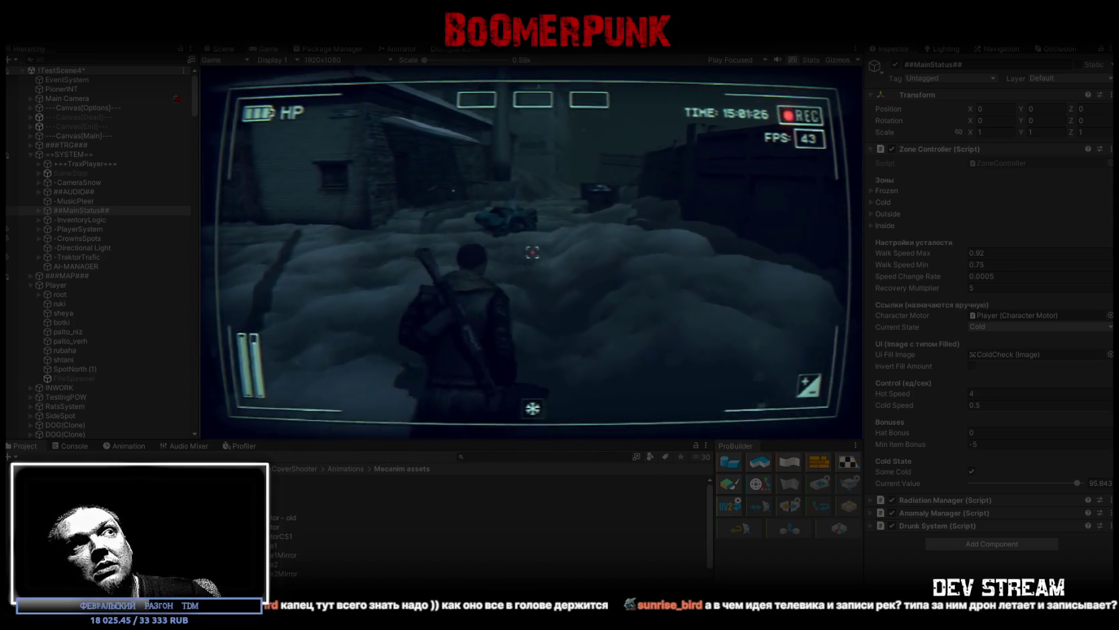
{"action": "key", "text": "w"}
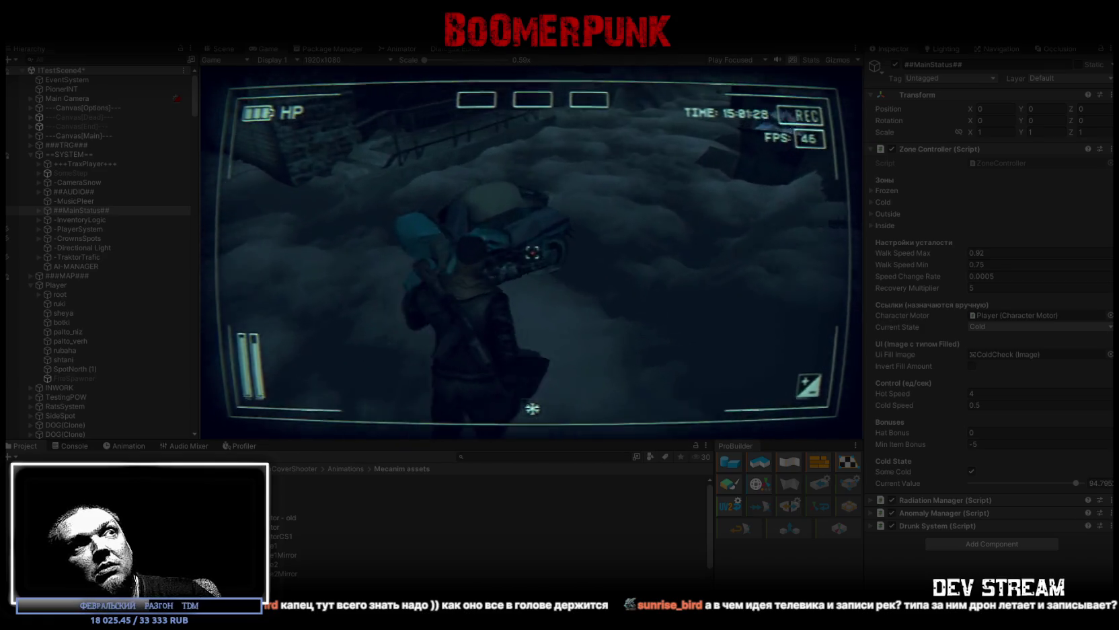
Step: Use the car keys from the inventory, close it, and select the Player object
{"action": "key", "text": "Tab"}
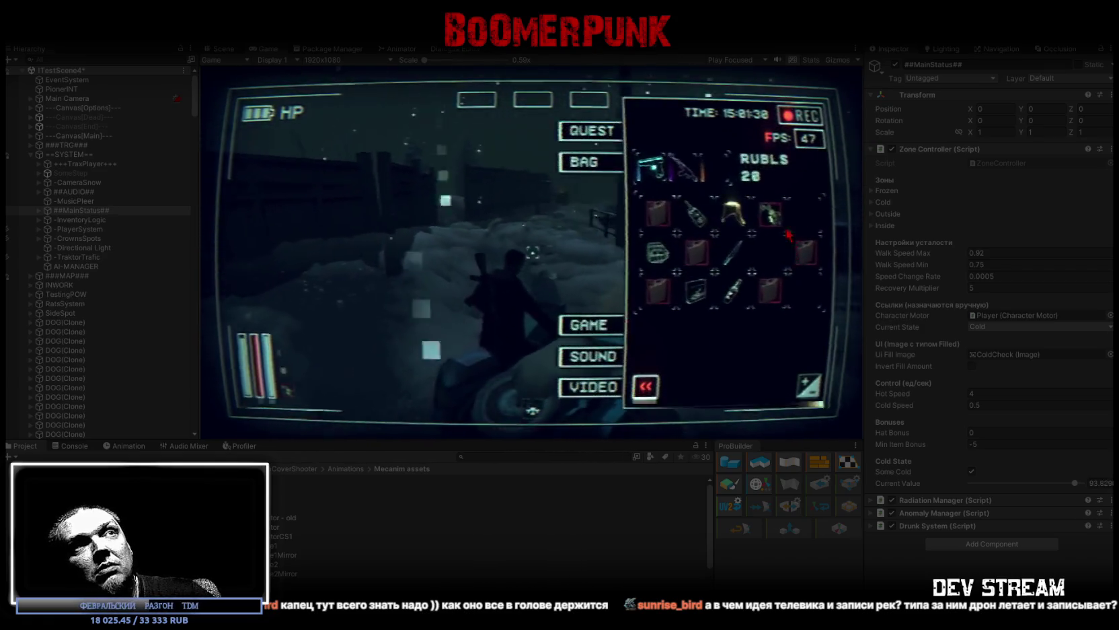
{"action": "left_click", "coordinate": [770, 214]}
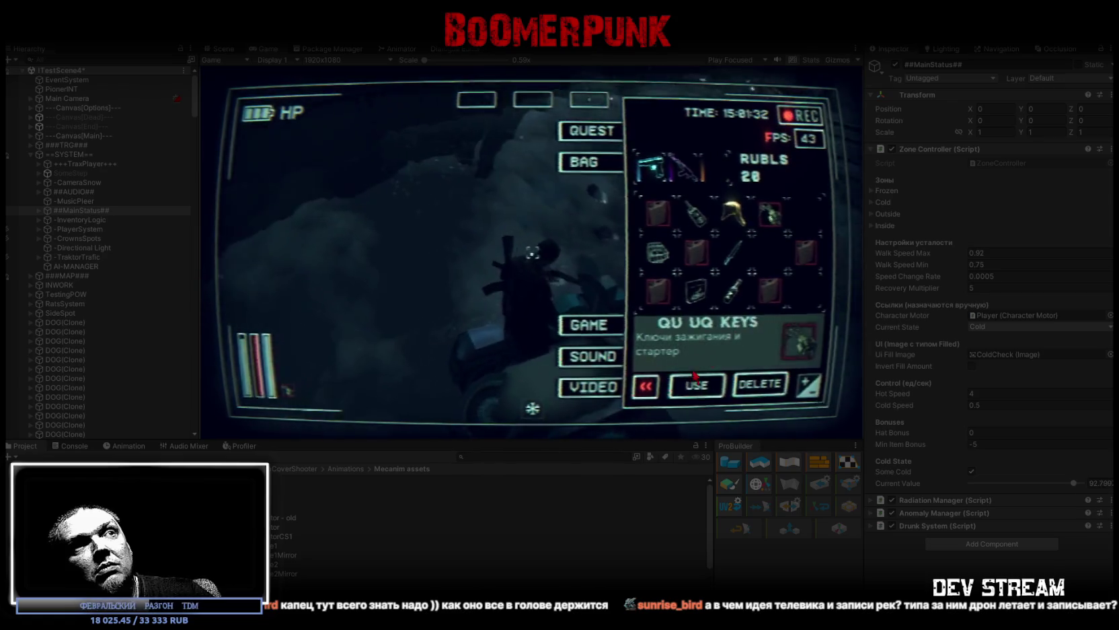
{"action": "left_click", "coordinate": [760, 385]}
{"action": "key", "text": "Tab"}
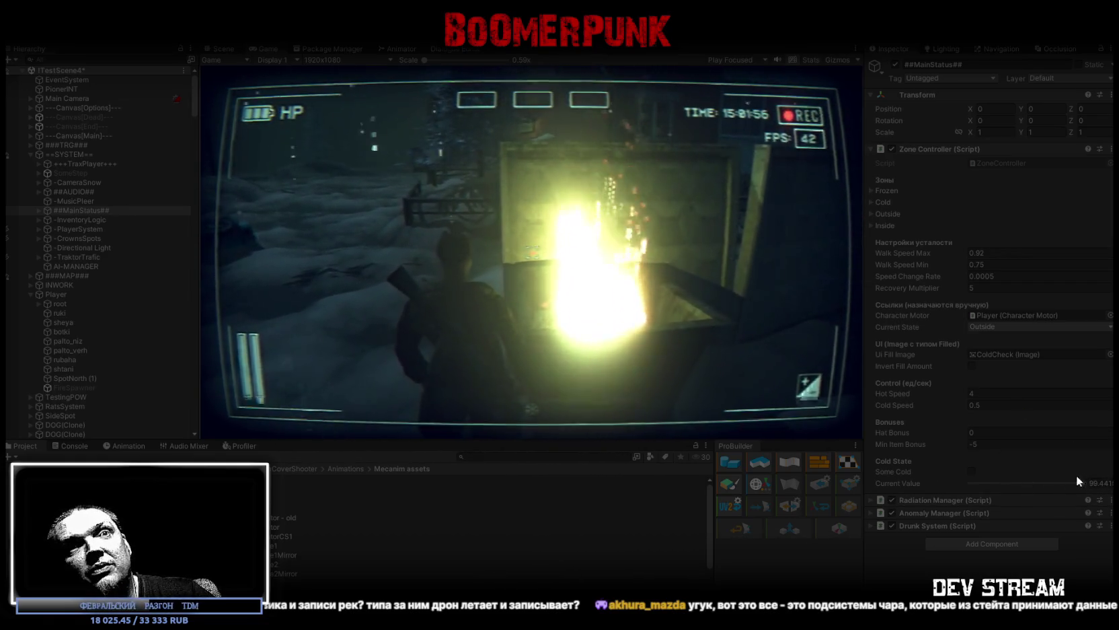
{"action": "left_click", "coordinate": [167, 295]}
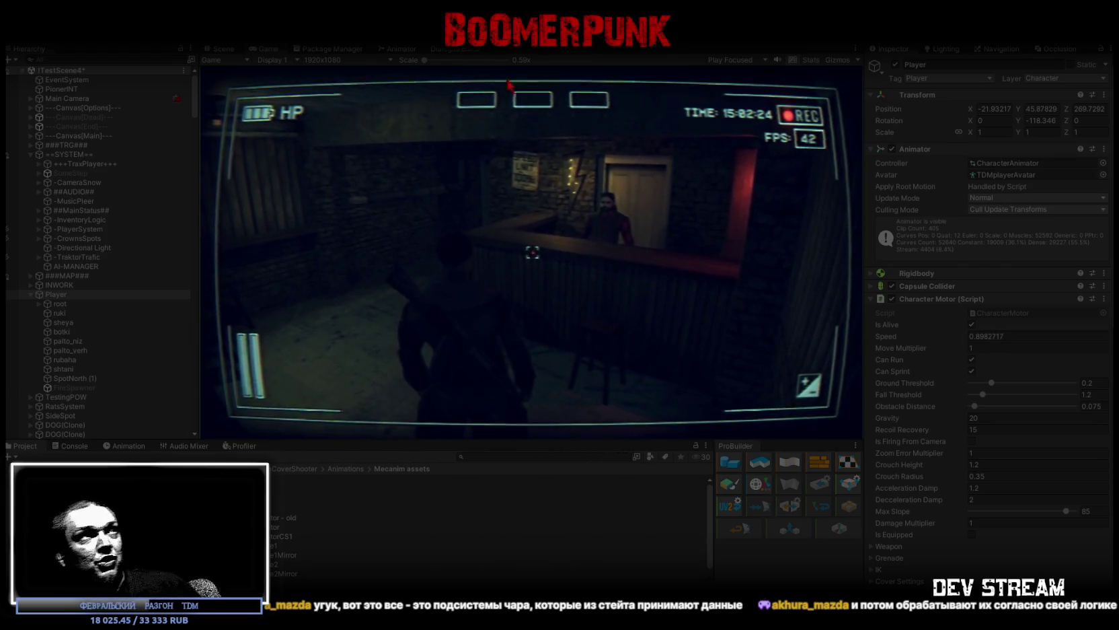
Step: Inspect the MovementMain blend tree, its root direct blend tree, and the Crouch_BackwardLeft clip
{"action": "left_click", "coordinate": [401, 49]}
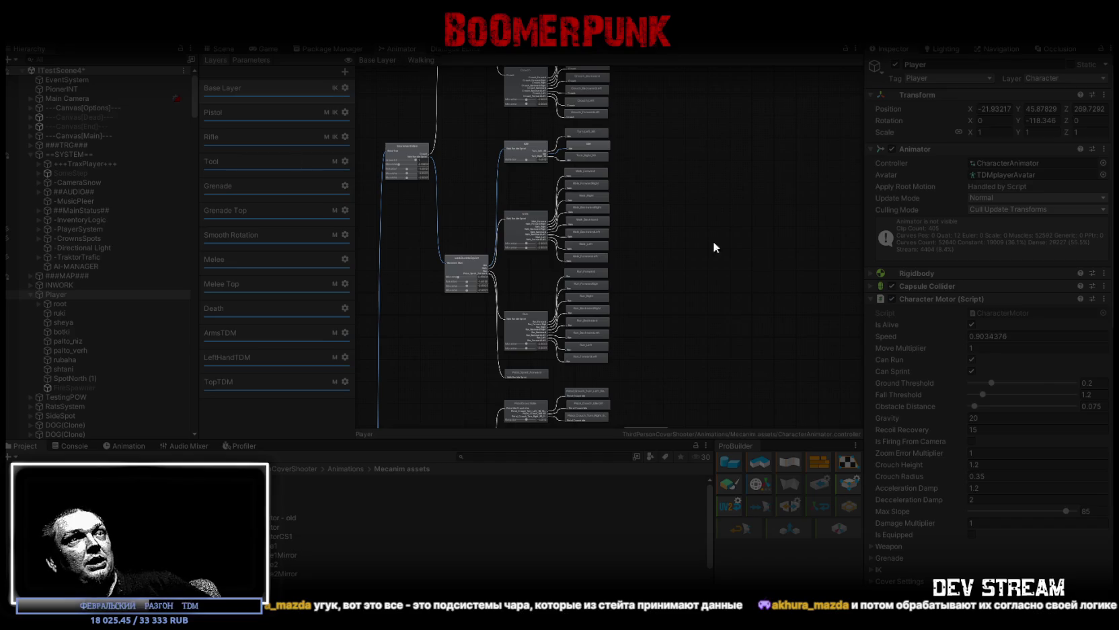
{"action": "left_click", "coordinate": [401, 154]}
{"action": "scroll", "coordinate": [444, 158], "scroll_direction": "down", "scroll_amount": 2}
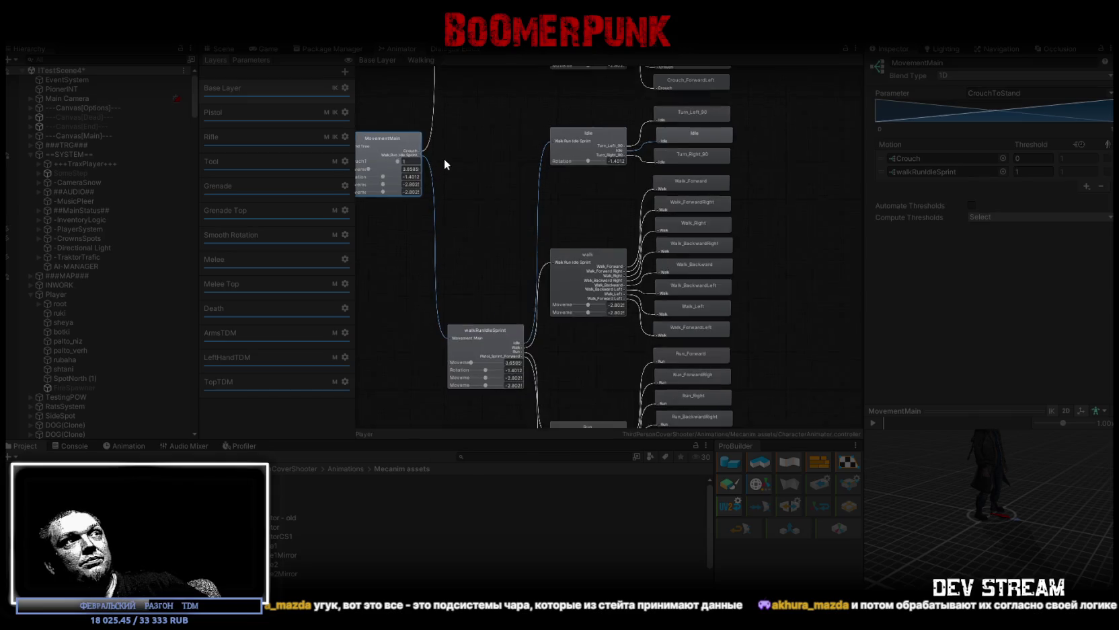
{"action": "scroll", "coordinate": [442, 166], "scroll_direction": "down", "scroll_amount": 2}
{"action": "scroll", "coordinate": [442, 166], "scroll_direction": "down", "scroll_amount": 1}
{"action": "scroll", "coordinate": [466, 178], "scroll_direction": "up", "scroll_amount": 2}
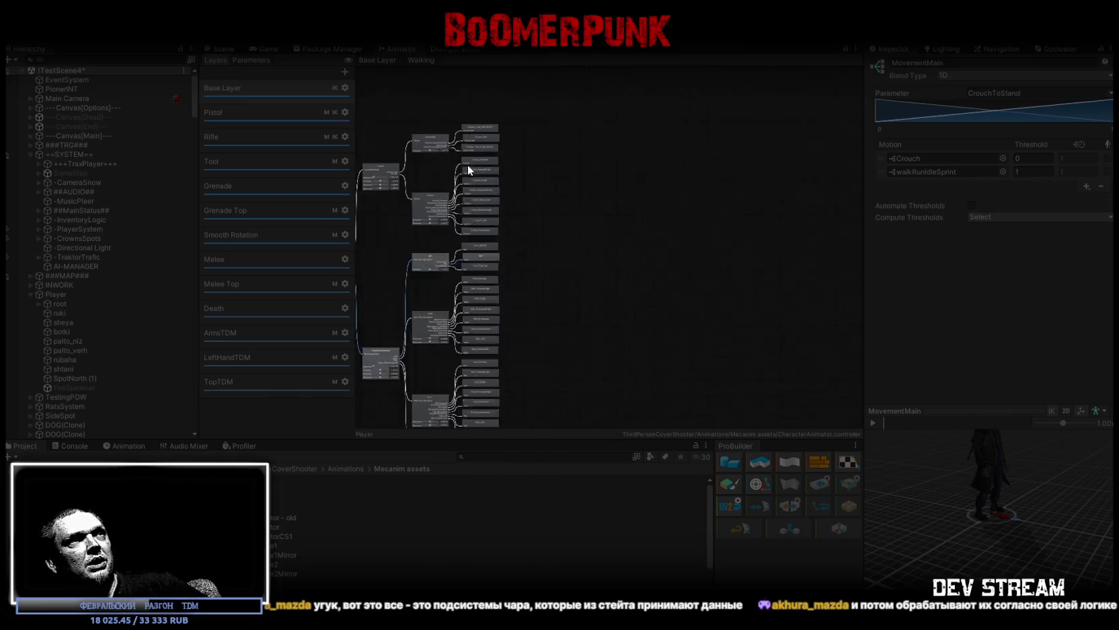
{"action": "scroll", "coordinate": [468, 164], "scroll_direction": "up", "scroll_amount": 2}
{"action": "left_click", "coordinate": [483, 179]}
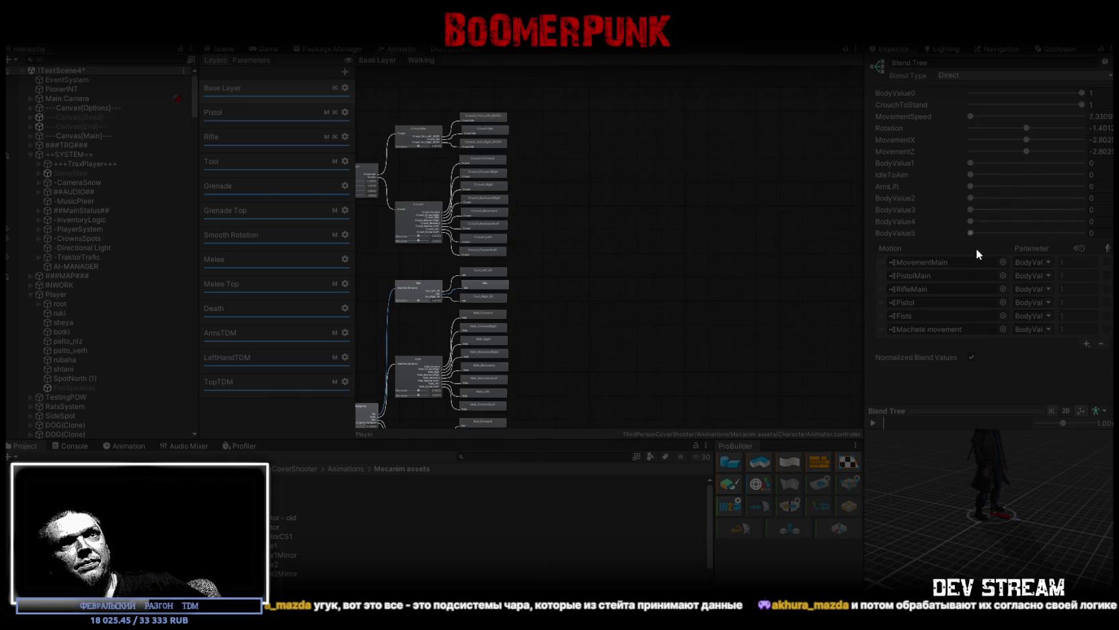
{"action": "left_click", "coordinate": [487, 225]}
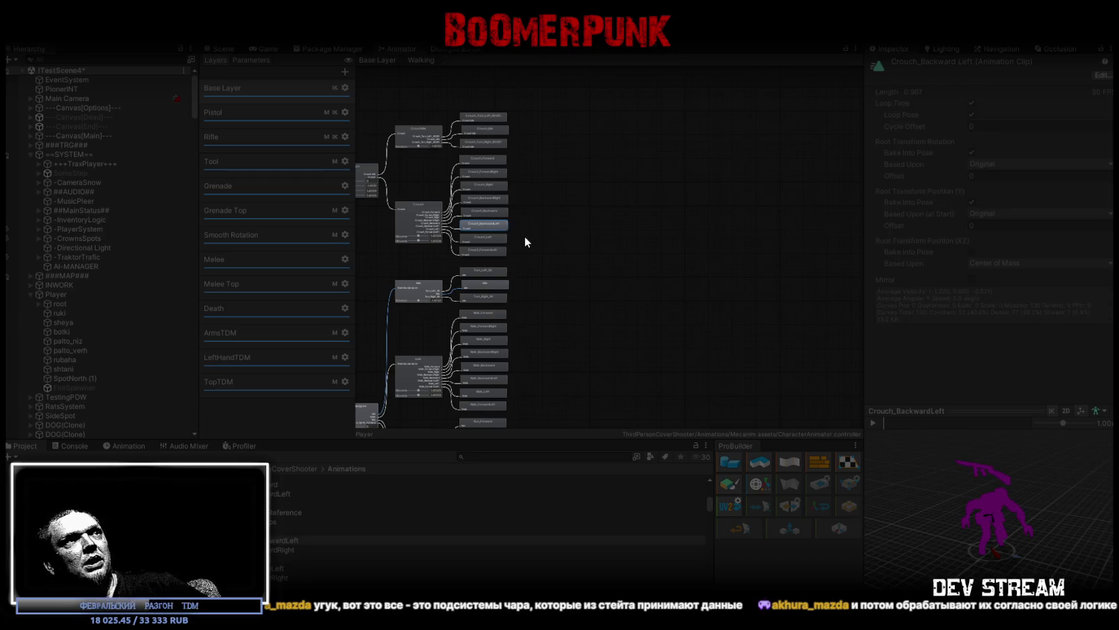
{"action": "key", "text": "a"}
Step: Return to Base Layer, inspect the Walking state, and switch to the TopTDM layer graph
{"action": "left_click", "coordinate": [381, 60]}
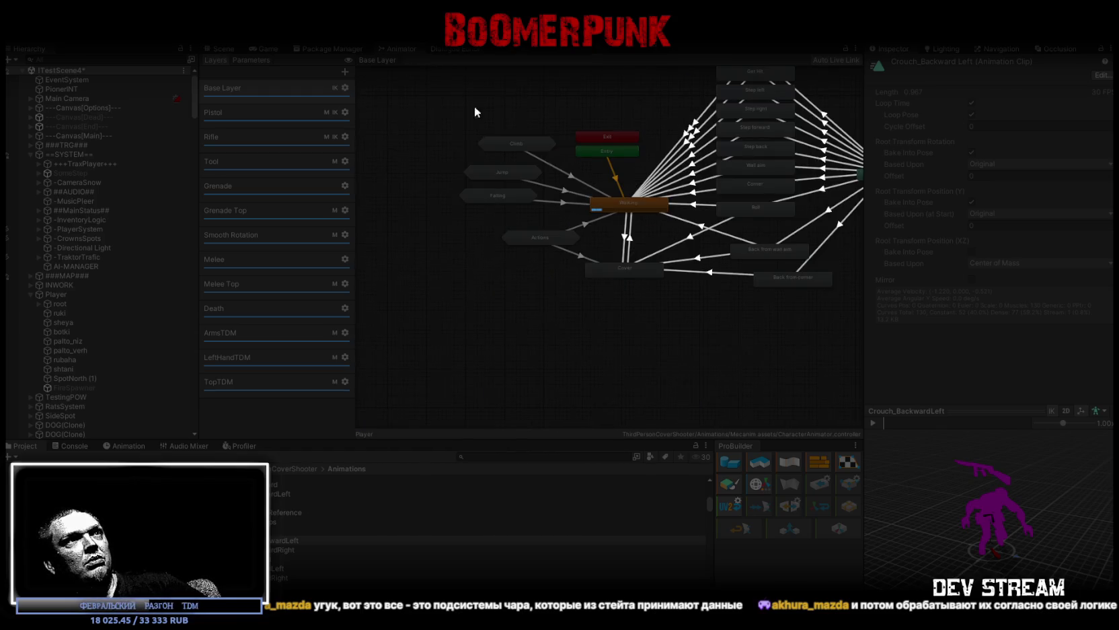
{"action": "scroll", "coordinate": [864, 166], "scroll_direction": "up", "scroll_amount": 1}
{"action": "left_click", "coordinate": [619, 208]}
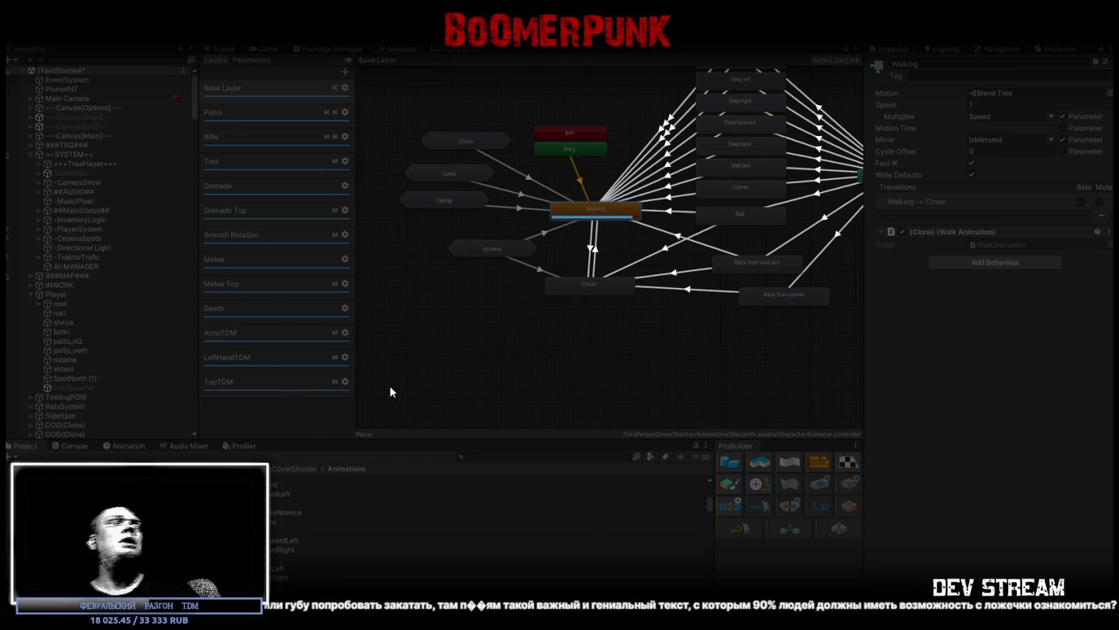
{"action": "left_click", "coordinate": [249, 382]}
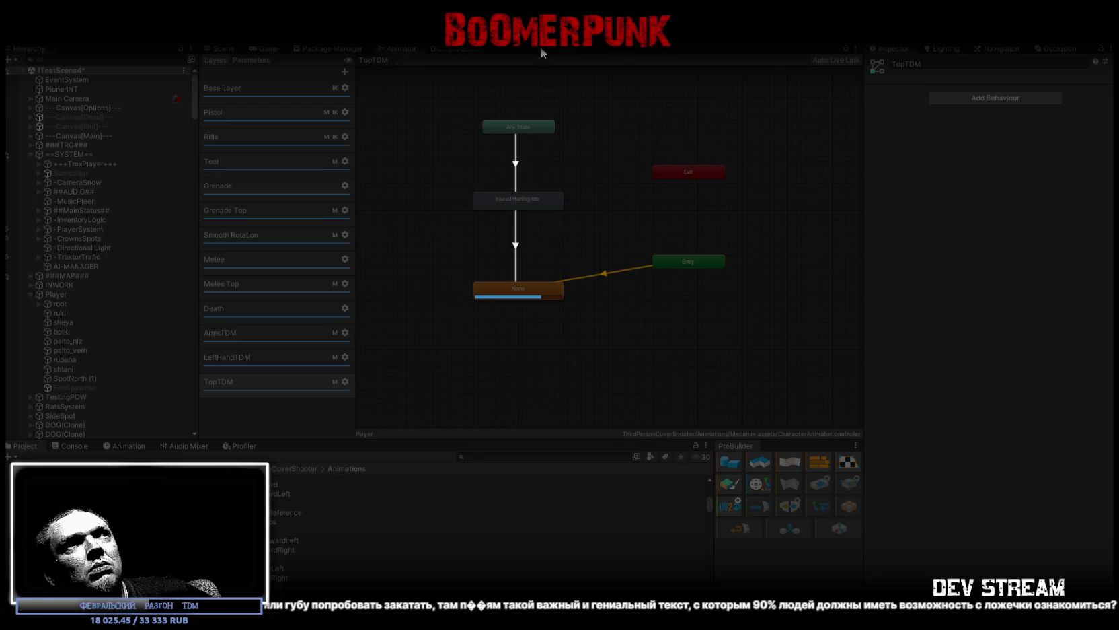
Step: Show the Game view with the running game's HUD and inventory panel
{"action": "left_click", "coordinate": [257, 46]}
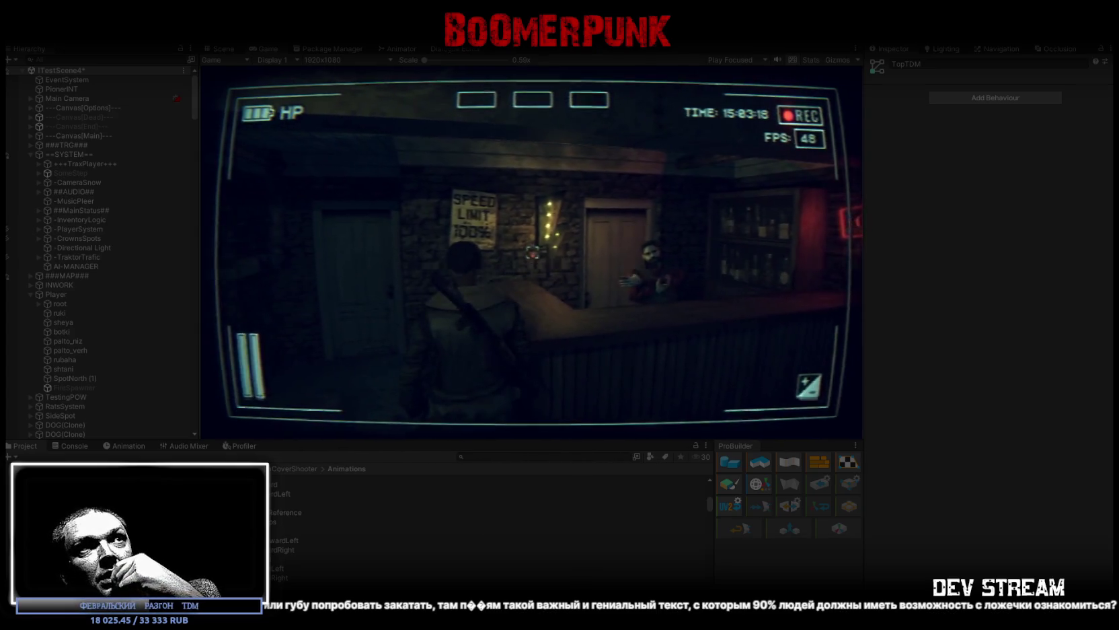
Step: Maximize the Game view to fill the editor
{"action": "double_click", "coordinate": [266, 49]}
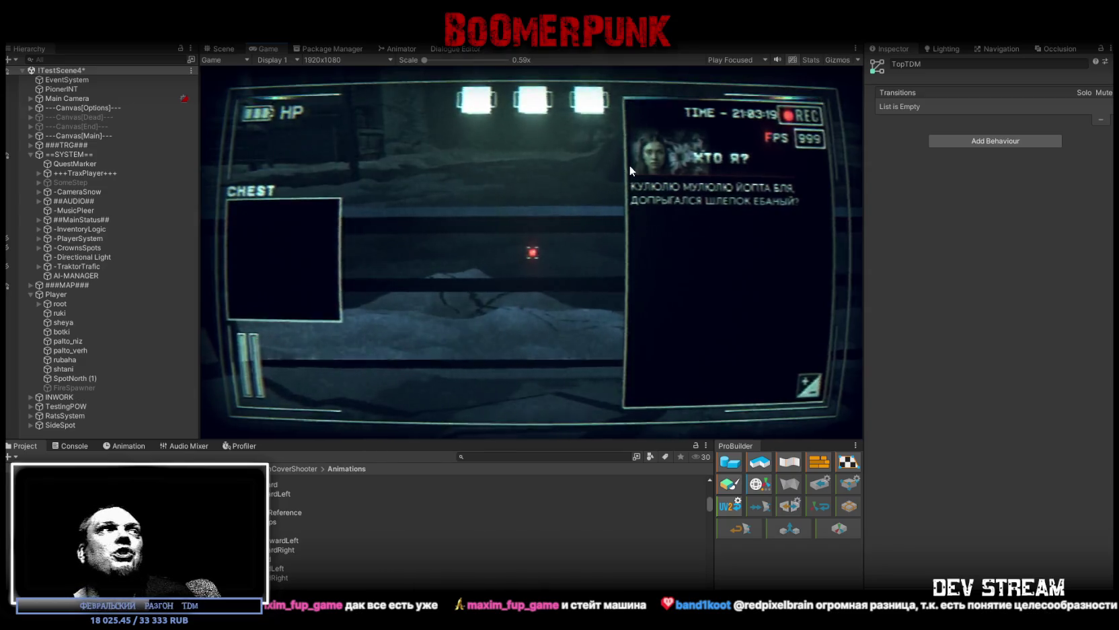
Step: Bring the Animator's TopTDM layer back into view, then switch to the Blockbench staircase model
{"action": "left_click", "coordinate": [404, 49]}
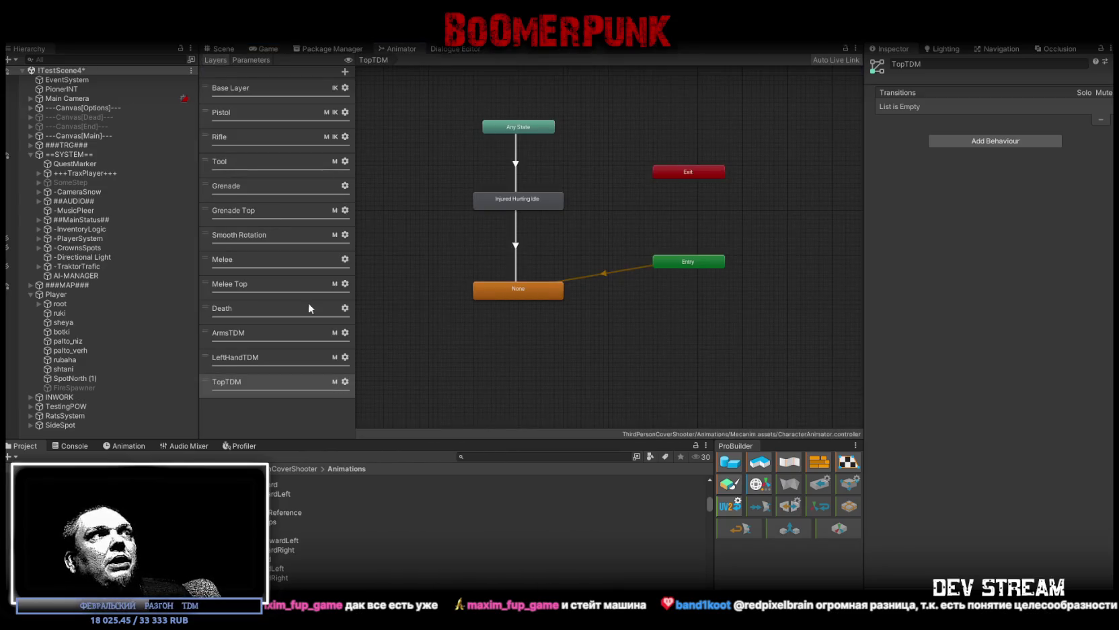
{"action": "key", "text": "alt+Tab"}
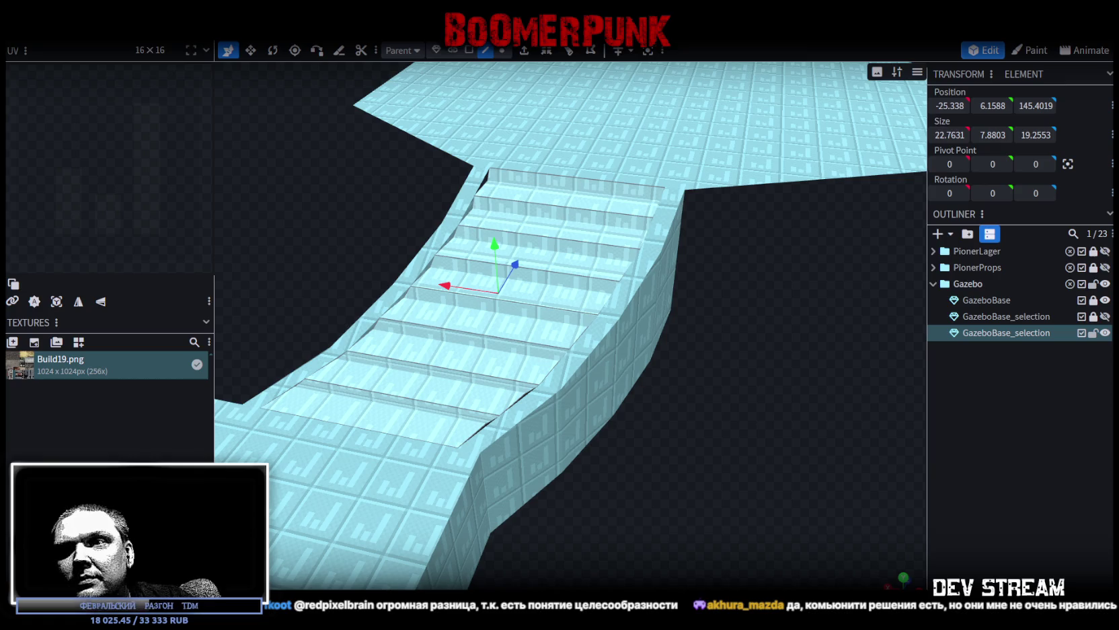
Step: Select the stair corner and side faces of the GazeboBase mesh
{"action": "left_click_drag", "start_coordinate": [922, 430], "coordinate": [687, 207]}
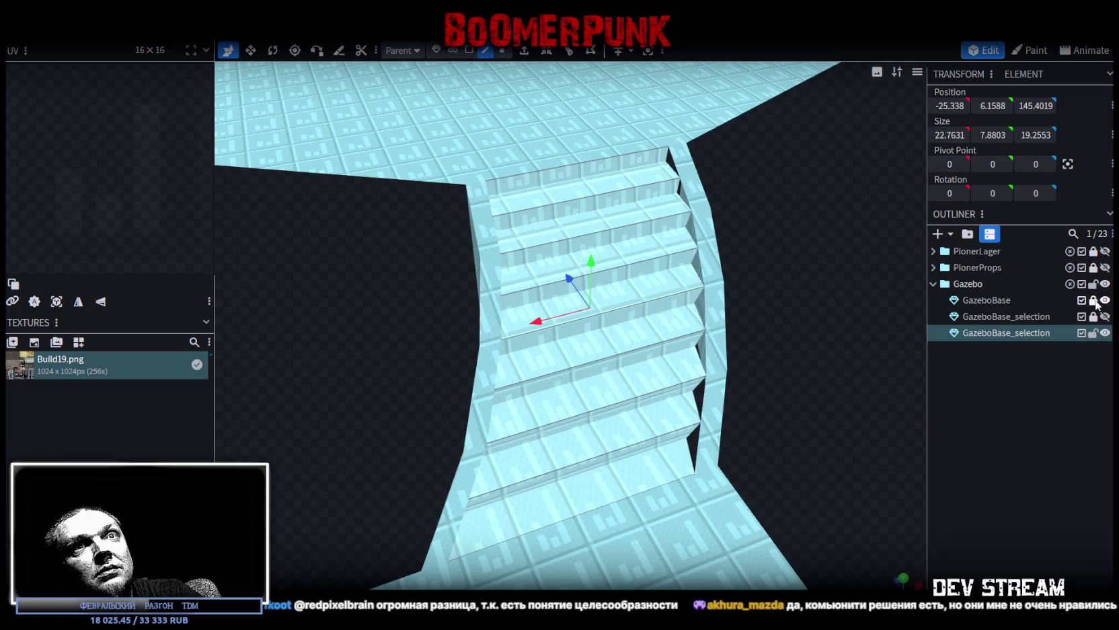
{"action": "left_click", "coordinate": [693, 176]}
{"action": "left_click", "coordinate": [682, 181]}
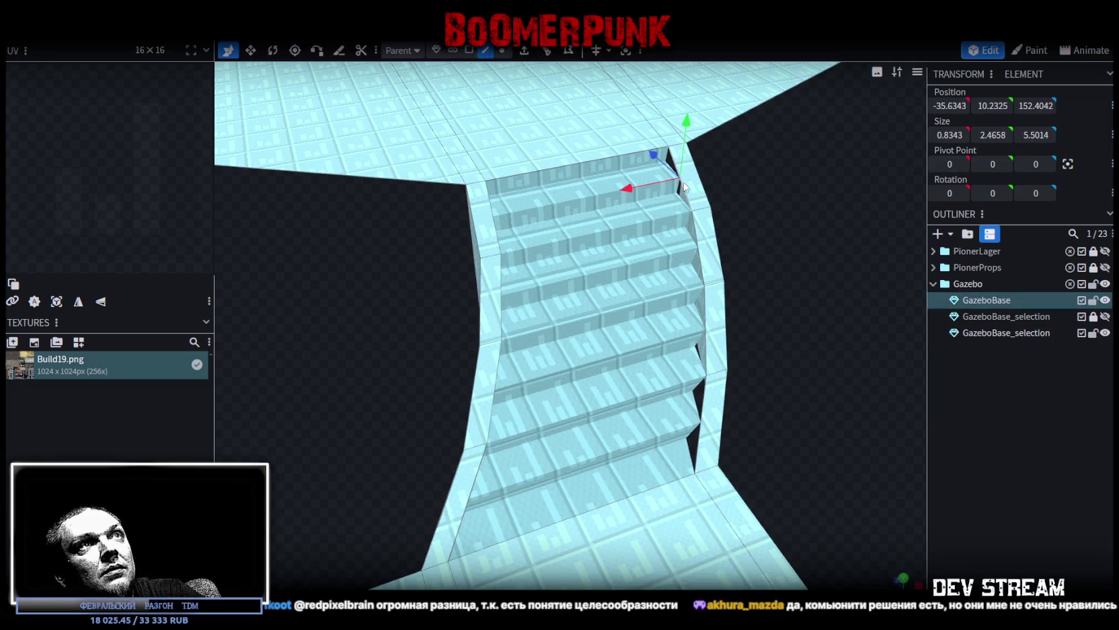
{"action": "left_click", "coordinate": [700, 235]}
{"action": "left_click", "coordinate": [695, 208]}
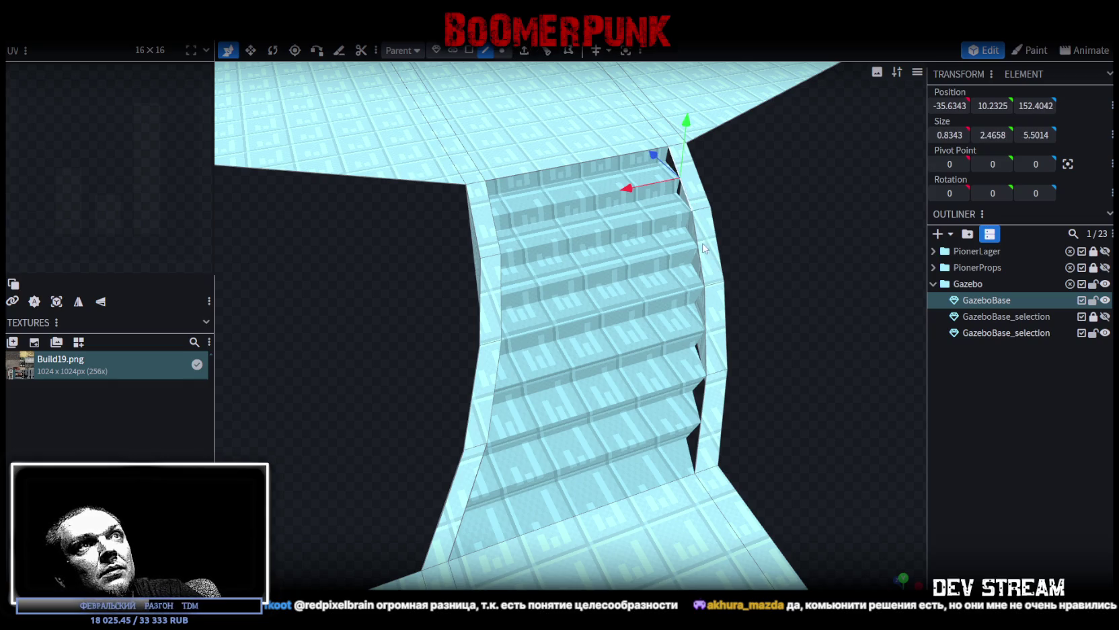
{"action": "left_click", "coordinate": [701, 256]}
{"action": "left_click", "coordinate": [715, 379]}
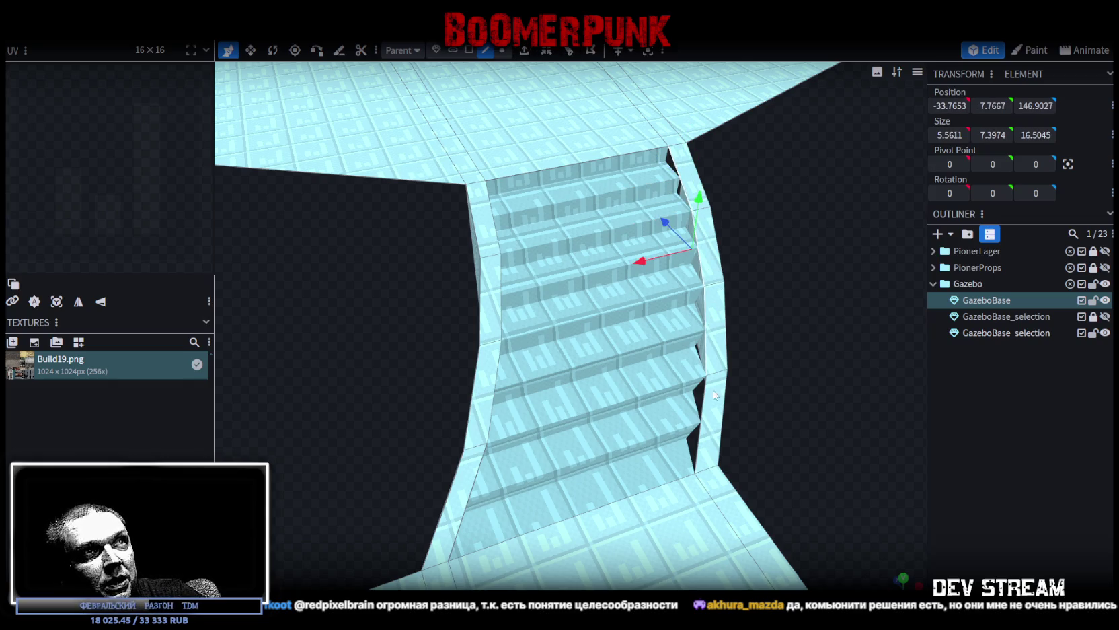
{"action": "mouse_move", "coordinate": [702, 403]}
{"action": "left_mouse_down"}
{"action": "mouse_move", "coordinate": [370, 358]}
{"action": "mouse_move", "coordinate": [310, 389]}
{"action": "left_mouse_up"}
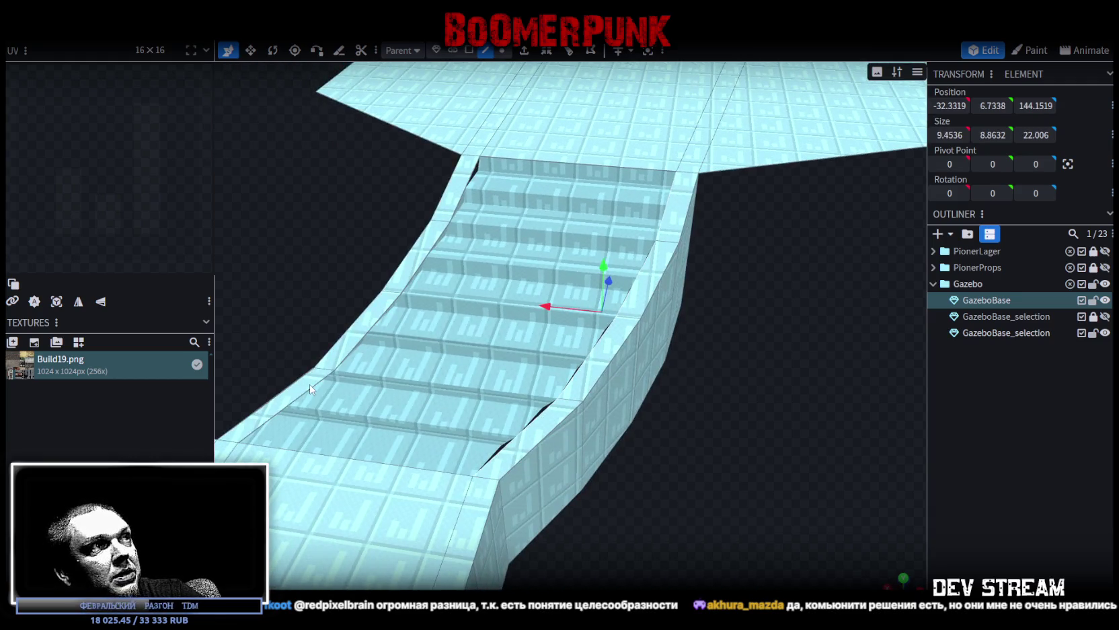
{"action": "left_click", "coordinate": [423, 257]}
{"action": "mouse_move", "coordinate": [470, 190]}
{"action": "left_mouse_down"}
{"action": "mouse_move", "coordinate": [878, 426]}
{"action": "mouse_move", "coordinate": [668, 92]}
{"action": "left_mouse_up"}
Step: Extrude the selected faces 3 units in the Y- direction
{"action": "left_click", "coordinate": [524, 52]}
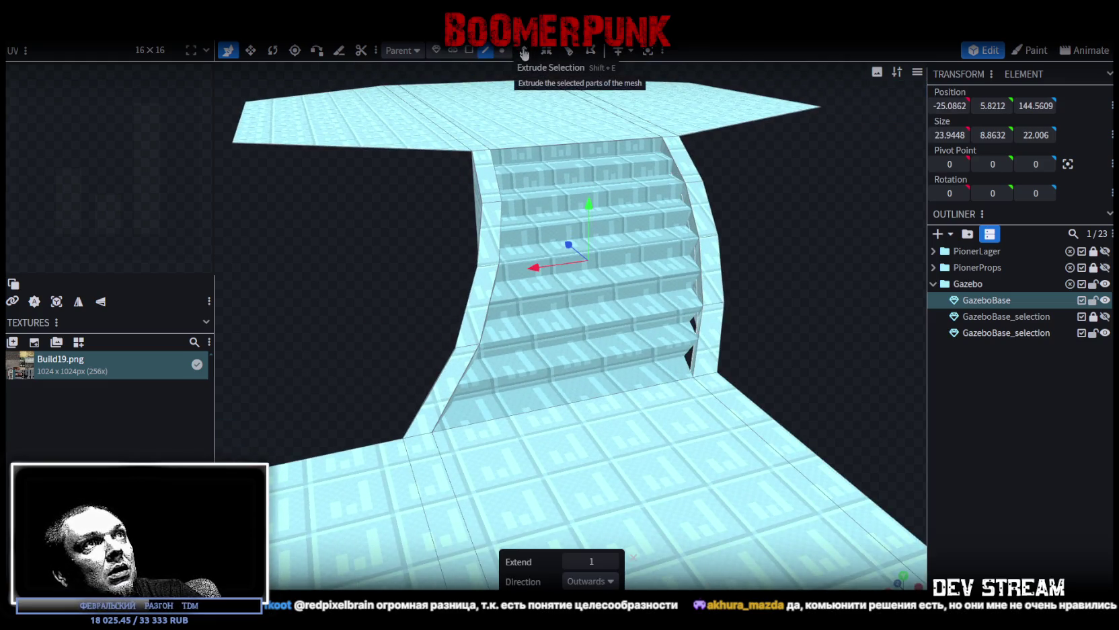
{"action": "left_click", "coordinate": [613, 581]}
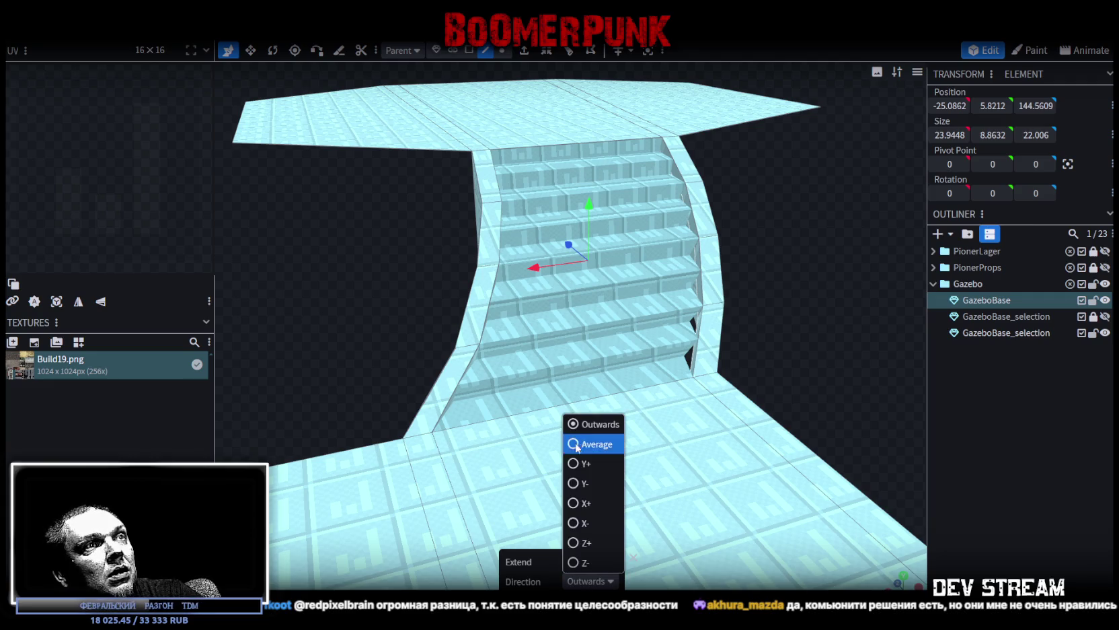
{"action": "left_click", "coordinate": [585, 519]}
{"action": "mouse_move", "coordinate": [808, 309]}
{"action": "left_mouse_down"}
{"action": "mouse_move", "coordinate": [795, 338]}
{"action": "mouse_move", "coordinate": [635, 489]}
{"action": "left_mouse_up"}
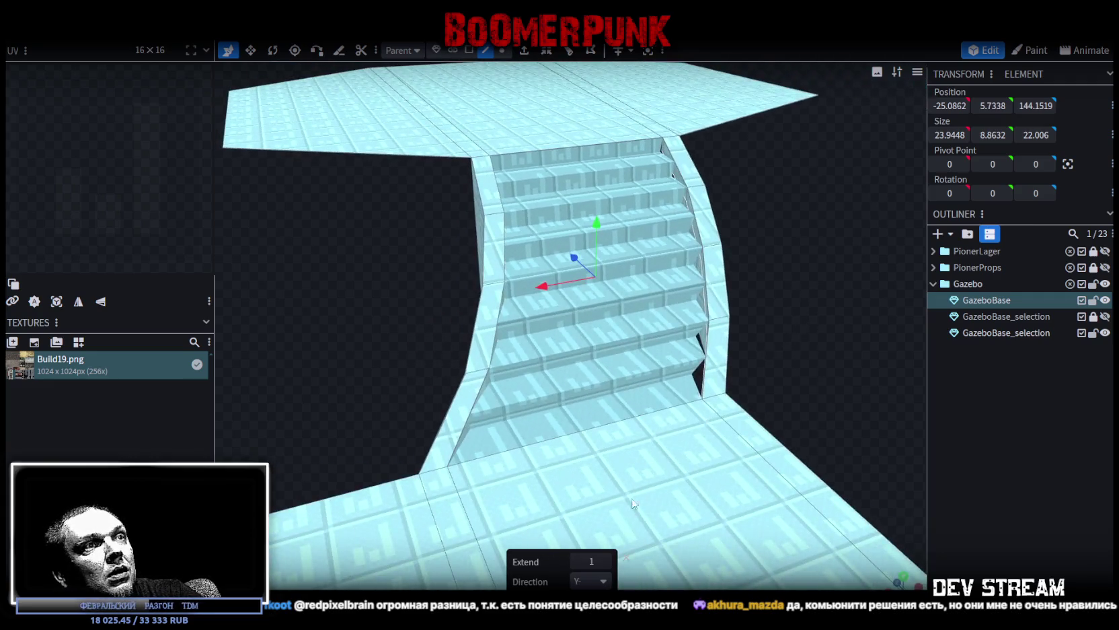
{"action": "left_click_drag", "start_coordinate": [612, 560], "coordinate": [730, 431]}
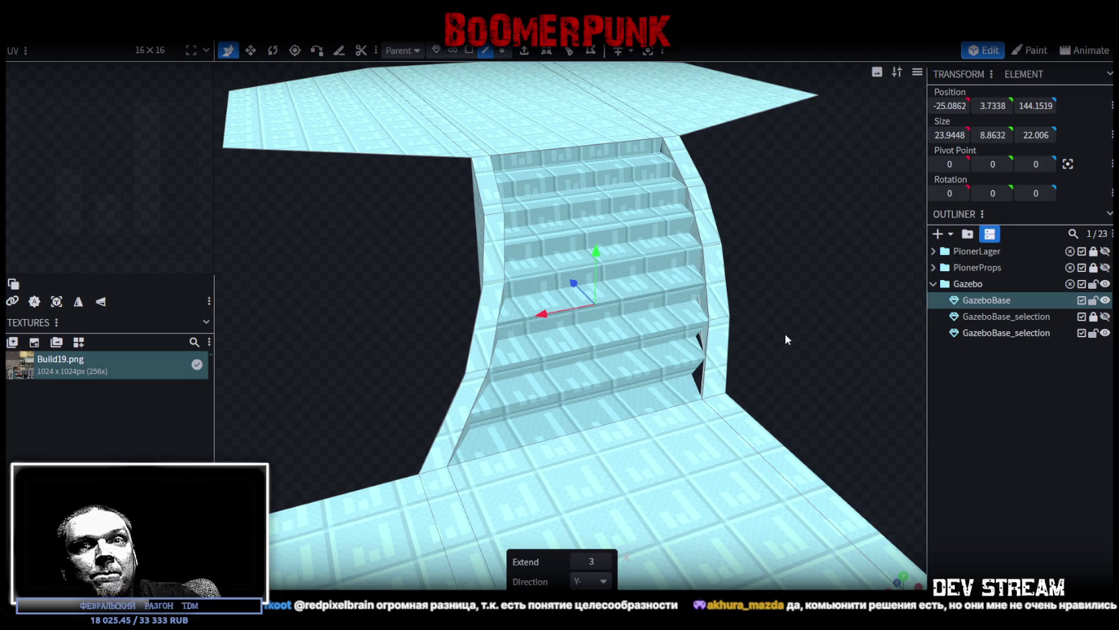
Step: Inspect the new walls from below and select a side-wall face
{"action": "mouse_move", "coordinate": [763, 293]}
{"action": "left_mouse_down"}
{"action": "mouse_move", "coordinate": [726, 125]}
{"action": "mouse_move", "coordinate": [816, 172]}
{"action": "mouse_move", "coordinate": [818, 190]}
{"action": "mouse_move", "coordinate": [736, 188]}
{"action": "mouse_move", "coordinate": [669, 236]}
{"action": "mouse_move", "coordinate": [642, 320]}
{"action": "mouse_move", "coordinate": [532, 307]}
{"action": "mouse_move", "coordinate": [500, 315]}
{"action": "mouse_move", "coordinate": [582, 310]}
{"action": "mouse_move", "coordinate": [493, 317]}
{"action": "mouse_move", "coordinate": [512, 321]}
{"action": "mouse_move", "coordinate": [493, 310]}
{"action": "mouse_move", "coordinate": [576, 349]}
{"action": "mouse_move", "coordinate": [520, 325]}
{"action": "mouse_move", "coordinate": [565, 343]}
{"action": "left_mouse_up"}
{"action": "mouse_move", "coordinate": [686, 366]}
{"action": "left_mouse_down"}
{"action": "mouse_move", "coordinate": [739, 442]}
{"action": "mouse_move", "coordinate": [697, 451]}
{"action": "mouse_move", "coordinate": [572, 369]}
{"action": "mouse_move", "coordinate": [592, 388]}
{"action": "mouse_move", "coordinate": [513, 237]}
{"action": "mouse_move", "coordinate": [594, 389]}
{"action": "left_mouse_up"}
{"action": "left_click", "coordinate": [551, 216]}
{"action": "scroll", "coordinate": [448, 521], "scroll_direction": "up", "scroll_amount": 5}
{"action": "mouse_move", "coordinate": [449, 520]}
{"action": "left_mouse_down"}
{"action": "mouse_move", "coordinate": [481, 455]}
{"action": "mouse_move", "coordinate": [419, 308]}
{"action": "mouse_move", "coordinate": [381, 293]}
{"action": "mouse_move", "coordinate": [457, 411]}
{"action": "mouse_move", "coordinate": [450, 484]}
{"action": "mouse_move", "coordinate": [452, 442]}
{"action": "mouse_move", "coordinate": [437, 469]}
{"action": "mouse_move", "coordinate": [404, 454]}
{"action": "mouse_move", "coordinate": [508, 416]}
{"action": "mouse_move", "coordinate": [473, 396]}
{"action": "mouse_move", "coordinate": [411, 425]}
{"action": "mouse_move", "coordinate": [450, 448]}
{"action": "mouse_move", "coordinate": [441, 444]}
{"action": "left_mouse_up"}
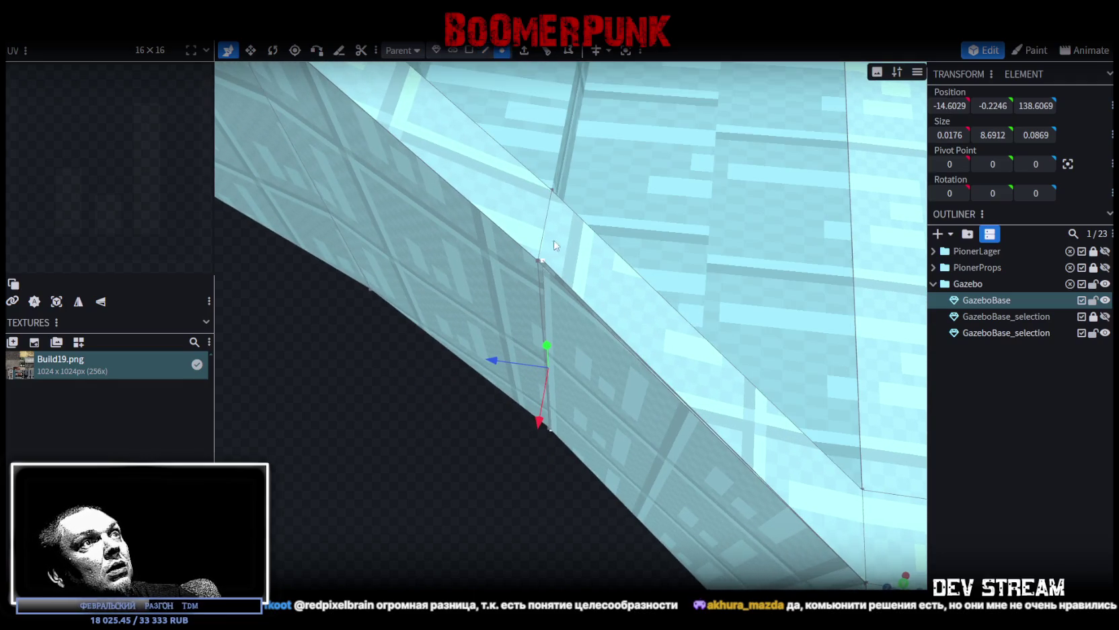
Step: Move the wall's corner vertices along the X and Z axes
{"action": "left_click", "coordinate": [542, 262]}
{"action": "mouse_move", "coordinate": [533, 308]}
{"action": "left_mouse_down"}
{"action": "mouse_move", "coordinate": [499, 463]}
{"action": "mouse_move", "coordinate": [451, 433]}
{"action": "mouse_move", "coordinate": [535, 334]}
{"action": "mouse_move", "coordinate": [659, 254]}
{"action": "left_mouse_up"}
{"action": "left_click", "coordinate": [695, 214]}
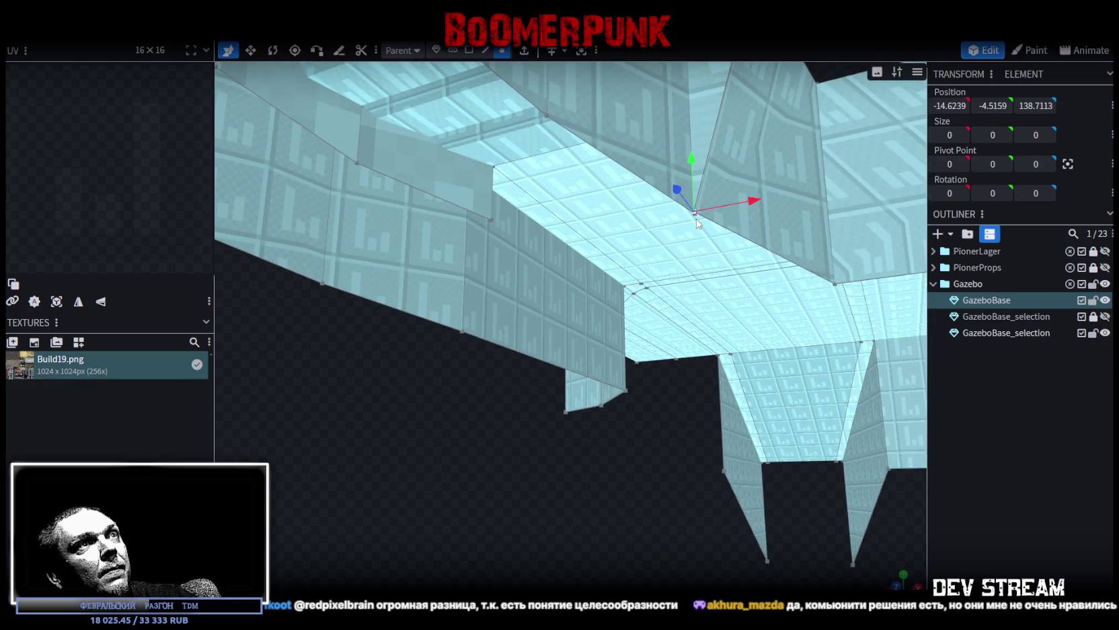
{"action": "mouse_move", "coordinate": [696, 219]}
{"action": "left_mouse_down"}
{"action": "mouse_move", "coordinate": [676, 438]}
{"action": "mouse_move", "coordinate": [623, 489]}
{"action": "mouse_move", "coordinate": [633, 424]}
{"action": "mouse_move", "coordinate": [635, 445]}
{"action": "mouse_move", "coordinate": [612, 367]}
{"action": "mouse_move", "coordinate": [592, 380]}
{"action": "left_mouse_up"}
{"action": "left_click", "coordinate": [579, 389]}
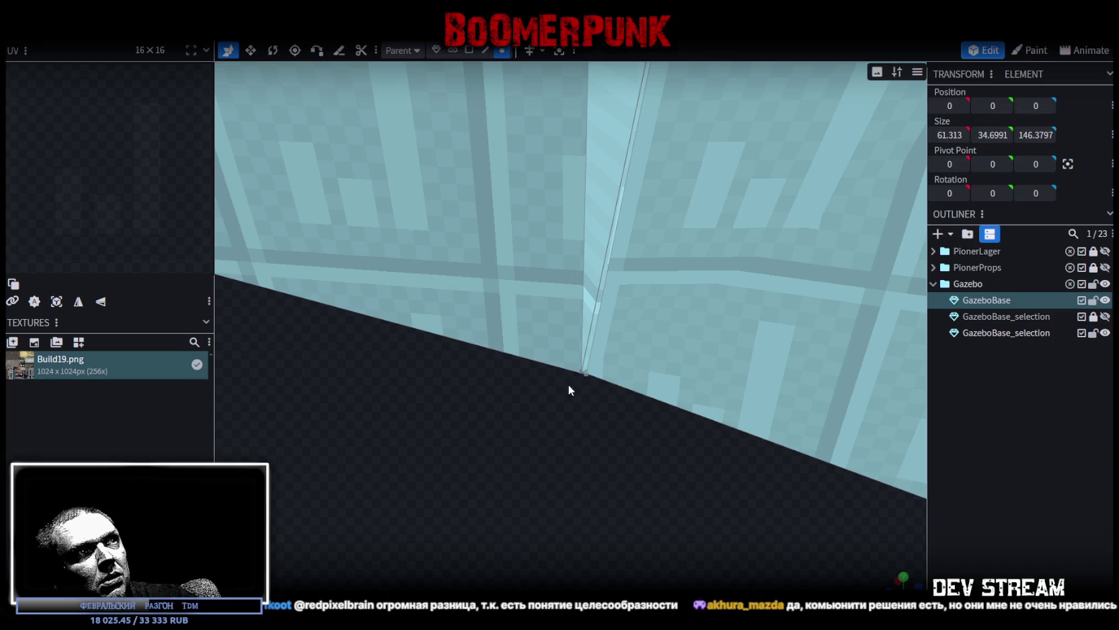
{"action": "left_click", "coordinate": [587, 375]}
{"action": "mouse_move", "coordinate": [552, 384]}
{"action": "left_mouse_down"}
{"action": "mouse_move", "coordinate": [612, 391]}
{"action": "mouse_move", "coordinate": [667, 431]}
{"action": "mouse_move", "coordinate": [689, 424]}
{"action": "mouse_move", "coordinate": [575, 455]}
{"action": "mouse_move", "coordinate": [768, 423]}
{"action": "left_mouse_up"}
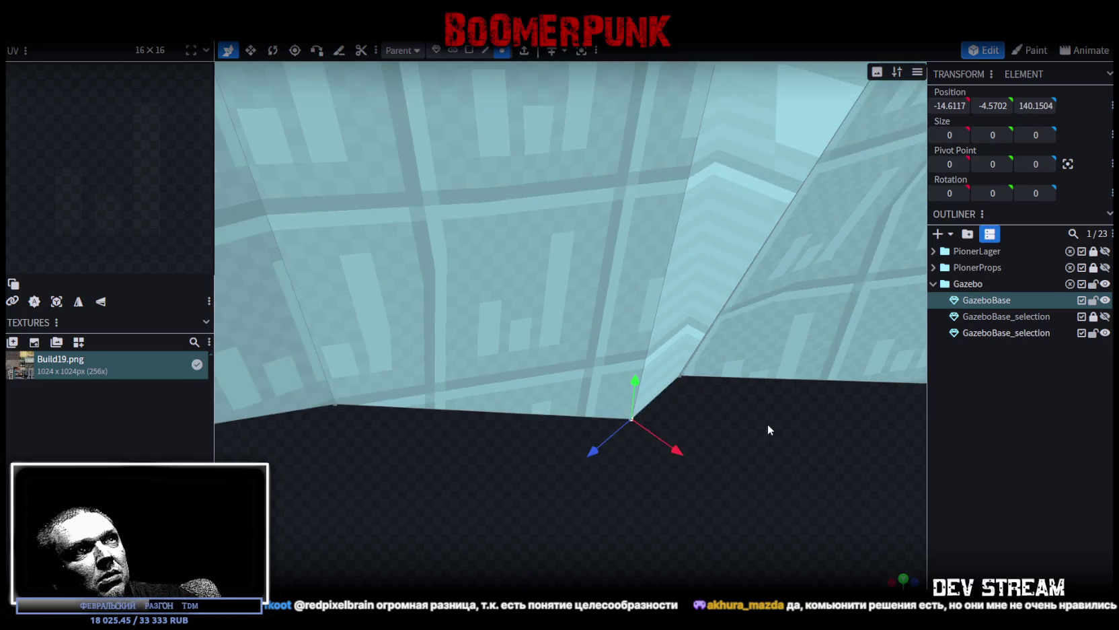
{"action": "scroll", "coordinate": [712, 433], "scroll_direction": "down", "scroll_amount": 3}
{"action": "scroll", "coordinate": [712, 426], "scroll_direction": "up", "scroll_amount": 2}
{"action": "scroll", "coordinate": [706, 440], "scroll_direction": "up", "scroll_amount": 2}
{"action": "scroll", "coordinate": [703, 449], "scroll_direction": "up", "scroll_amount": 2}
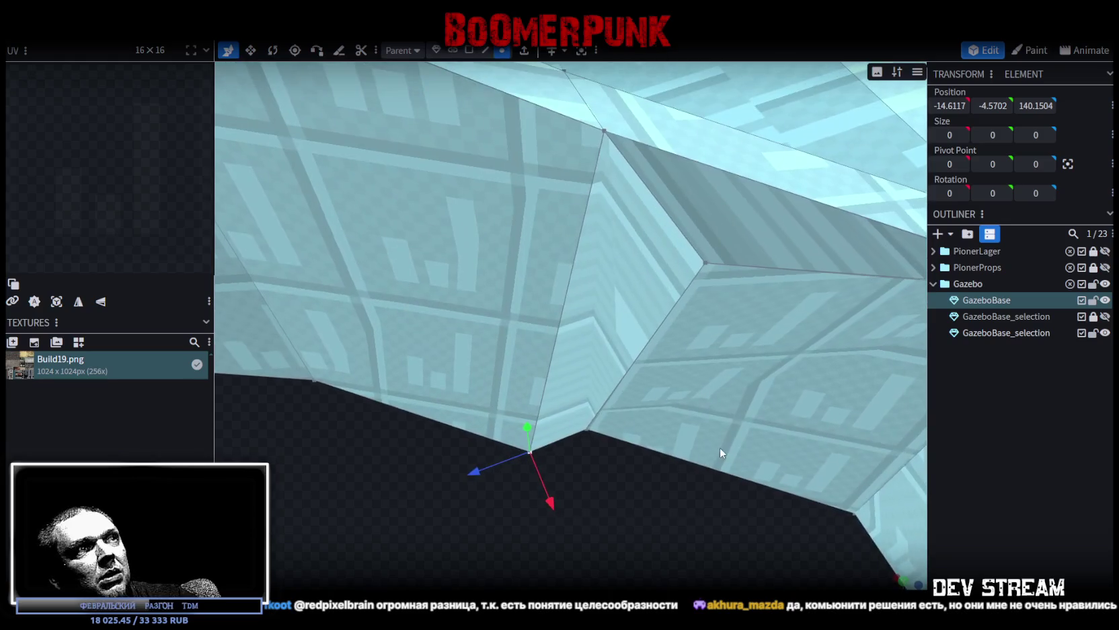
Step: Merge the two inner-corner vertices with Merge Vertices
{"action": "left_click", "coordinate": [587, 430]}
{"action": "scroll", "coordinate": [531, 461], "scroll_direction": "up", "scroll_amount": 2}
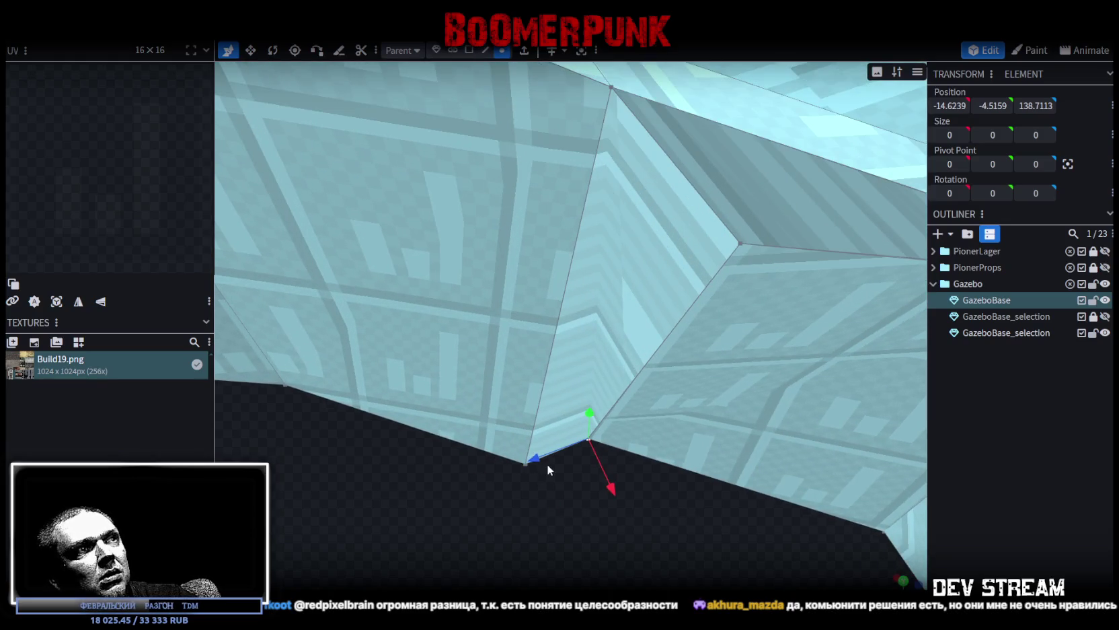
{"action": "scroll", "coordinate": [546, 464], "scroll_direction": "up", "scroll_amount": 2}
{"action": "scroll", "coordinate": [531, 471], "scroll_direction": "up", "scroll_amount": 1}
{"action": "left_click", "coordinate": [515, 494], "text": "shift"}
{"action": "right_click", "coordinate": [514, 493]}
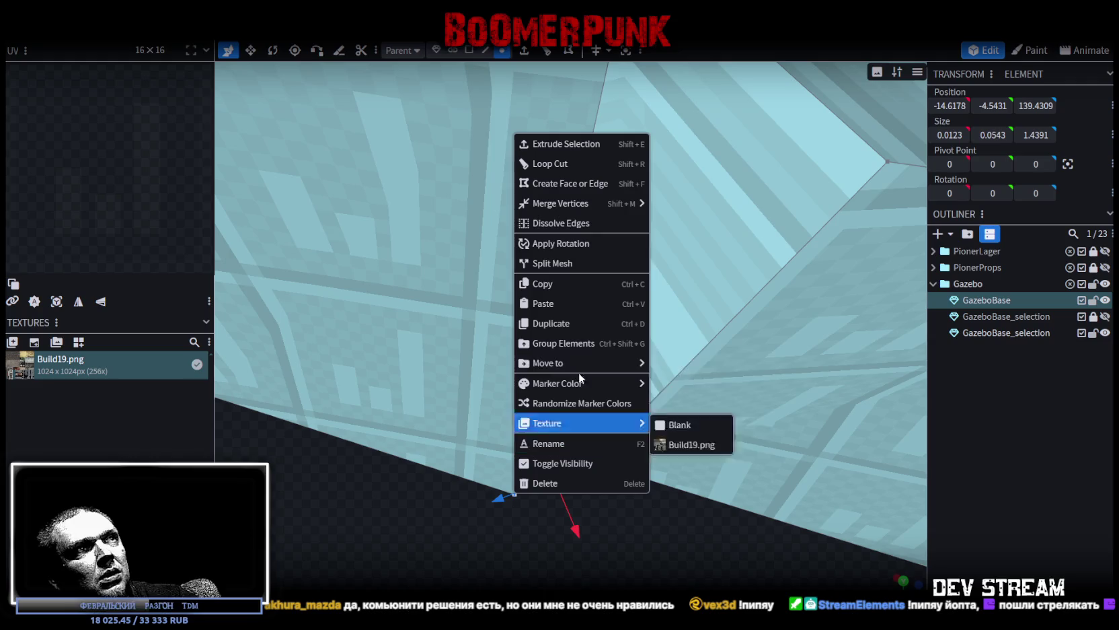
{"action": "left_click", "coordinate": [676, 203]}
Step: Merge the upper and lower corner vertices so the side wall closes
{"action": "left_click_drag", "start_coordinate": [687, 317], "coordinate": [628, 284]}
{"action": "left_click", "coordinate": [577, 260]}
{"action": "left_click", "coordinate": [641, 365], "text": "shift"}
{"action": "right_click", "coordinate": [643, 366]}
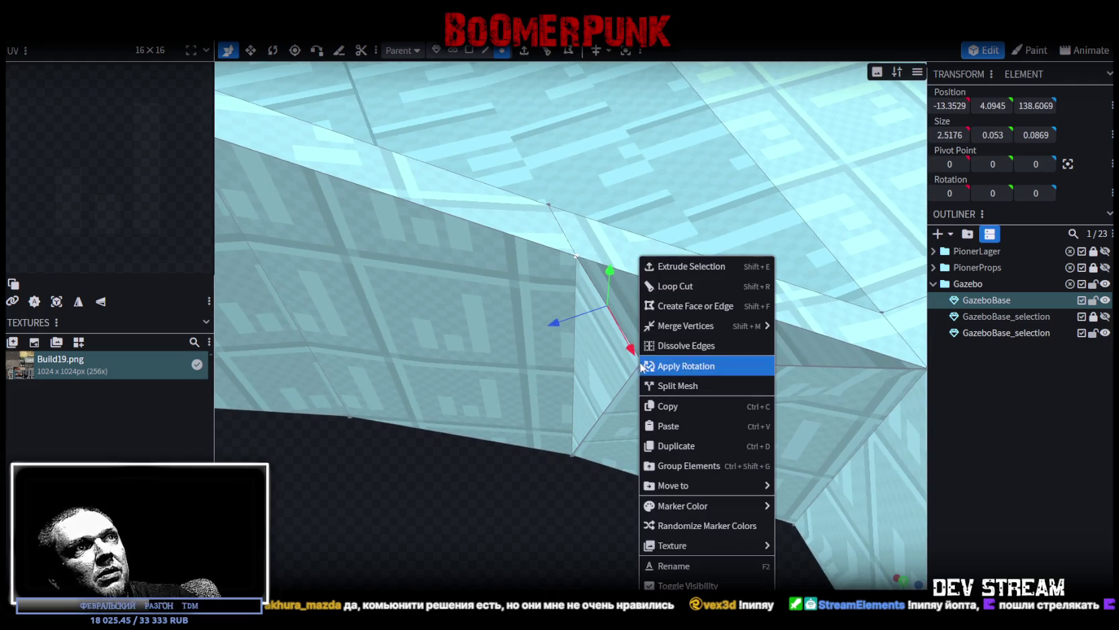
{"action": "left_click", "coordinate": [811, 327]}
{"action": "mouse_move", "coordinate": [724, 394]}
{"action": "left_mouse_down"}
{"action": "mouse_move", "coordinate": [612, 444]}
{"action": "mouse_move", "coordinate": [610, 457]}
{"action": "mouse_move", "coordinate": [592, 414]}
{"action": "mouse_move", "coordinate": [274, 425]}
{"action": "mouse_move", "coordinate": [560, 472]}
{"action": "left_mouse_up"}
{"action": "scroll", "coordinate": [556, 471], "scroll_direction": "up", "scroll_amount": 3}
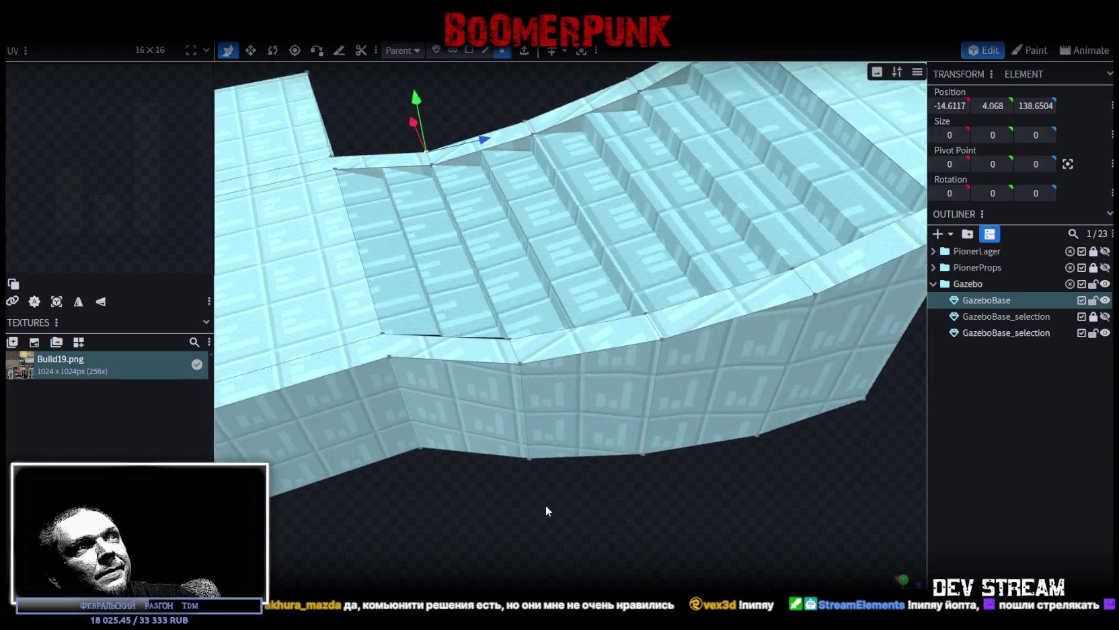
Step: Slide the lower wall's bottom vertex along X, then view the side walls
{"action": "scroll", "coordinate": [547, 498], "scroll_direction": "up", "scroll_amount": 3}
{"action": "left_click", "coordinate": [518, 521]}
{"action": "mouse_move", "coordinate": [496, 472]}
{"action": "left_mouse_down"}
{"action": "mouse_move", "coordinate": [623, 536]}
{"action": "mouse_move", "coordinate": [695, 524]}
{"action": "left_mouse_up"}
{"action": "scroll", "coordinate": [695, 524], "scroll_direction": "down", "scroll_amount": 3}
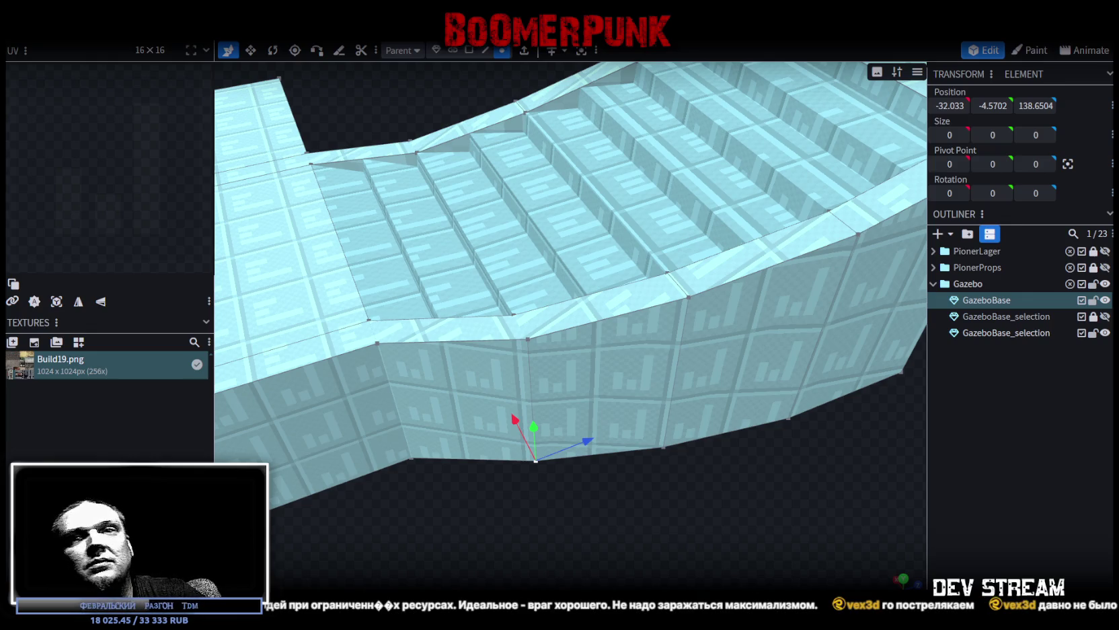
{"action": "mouse_move", "coordinate": [709, 533]}
{"action": "left_mouse_down"}
{"action": "mouse_move", "coordinate": [740, 493]}
{"action": "mouse_move", "coordinate": [666, 455]}
{"action": "mouse_move", "coordinate": [731, 475]}
{"action": "mouse_move", "coordinate": [852, 472]}
{"action": "mouse_move", "coordinate": [767, 437]}
{"action": "mouse_move", "coordinate": [836, 321]}
{"action": "mouse_move", "coordinate": [824, 282]}
{"action": "mouse_move", "coordinate": [625, 458]}
{"action": "mouse_move", "coordinate": [660, 441]}
{"action": "left_mouse_up"}
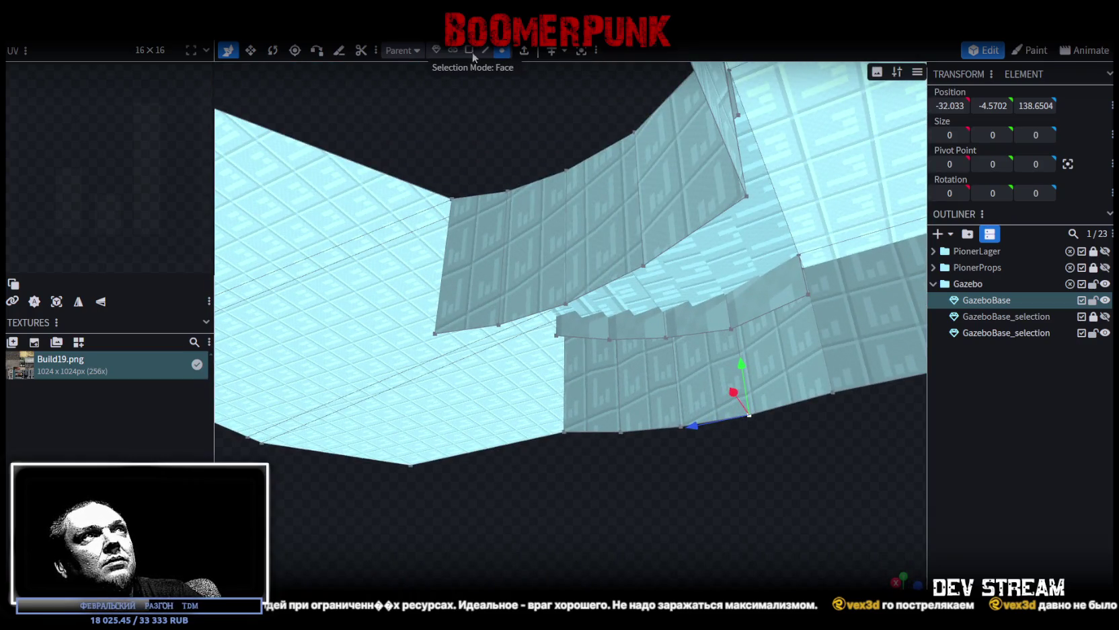
Step: Shift the first stair wall's faces 2 units along X and raise them 1 unit
{"action": "left_click", "coordinate": [586, 347]}
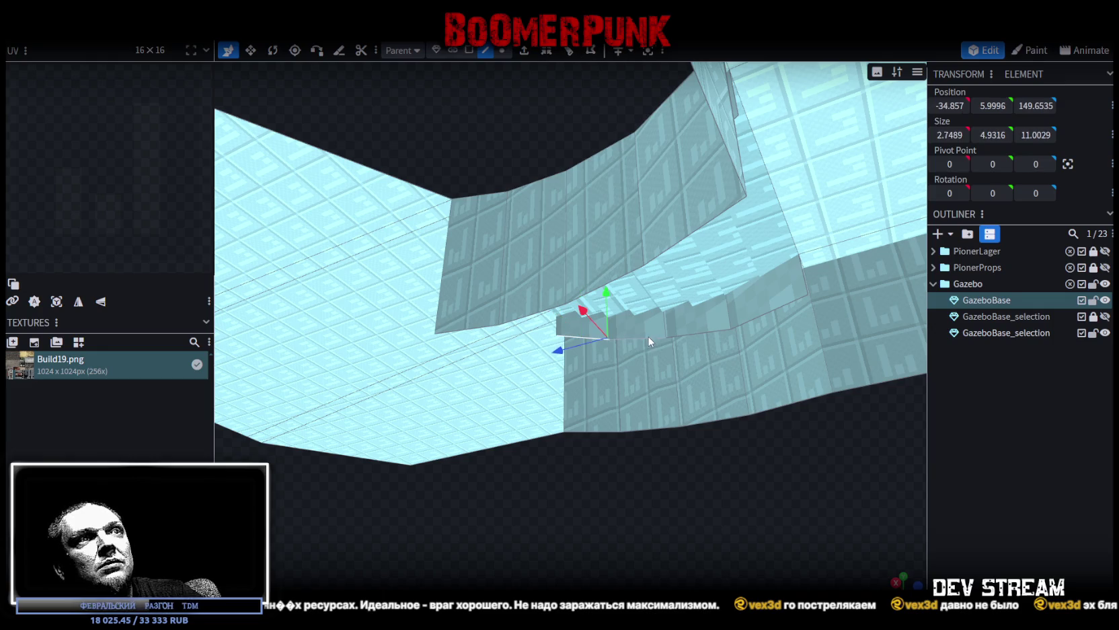
{"action": "left_click", "coordinate": [699, 334], "text": "shift"}
{"action": "left_click", "coordinate": [770, 321], "text": "shift"}
{"action": "mouse_move", "coordinate": [766, 326]}
{"action": "left_mouse_down"}
{"action": "mouse_move", "coordinate": [647, 263]}
{"action": "mouse_move", "coordinate": [591, 264]}
{"action": "left_mouse_up"}
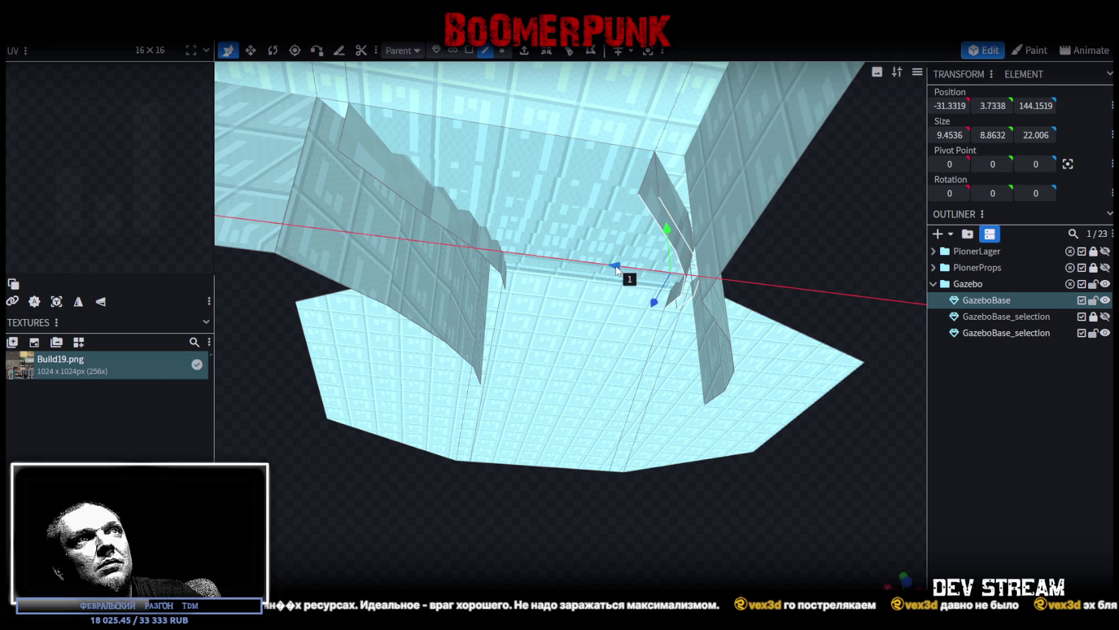
{"action": "mouse_move", "coordinate": [826, 241]}
{"action": "left_mouse_down"}
{"action": "mouse_move", "coordinate": [657, 365]}
{"action": "mouse_move", "coordinate": [871, 374]}
{"action": "mouse_move", "coordinate": [843, 343]}
{"action": "left_mouse_up"}
{"action": "left_click_drag", "start_coordinate": [656, 254], "coordinate": [662, 232]}
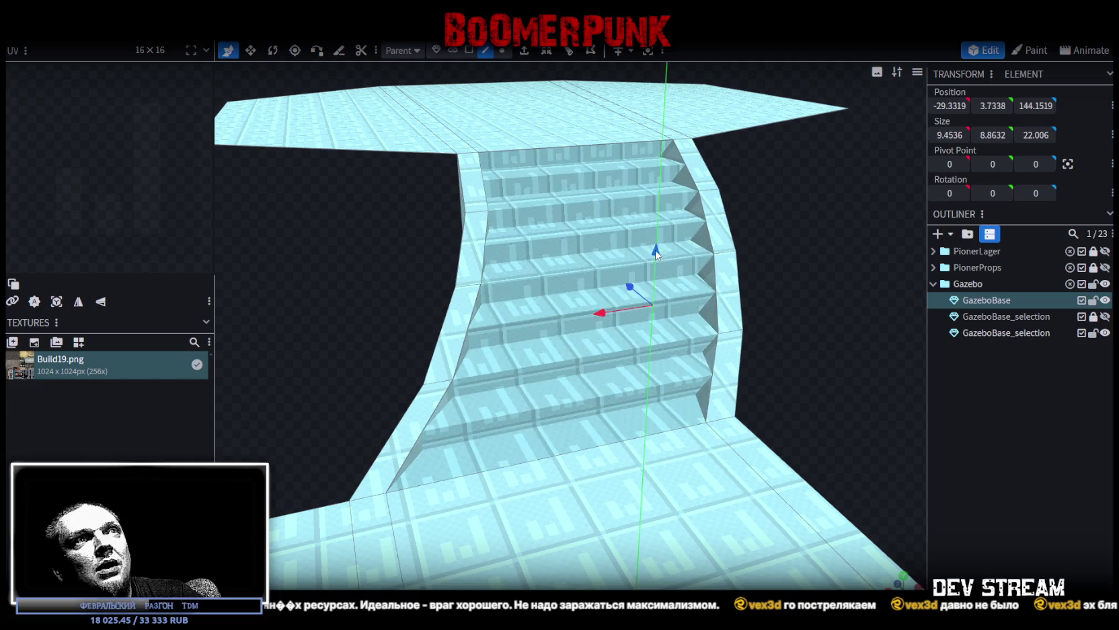
{"action": "mouse_move", "coordinate": [814, 323]}
{"action": "left_mouse_down"}
{"action": "mouse_move", "coordinate": [807, 273]}
{"action": "mouse_move", "coordinate": [822, 236]}
{"action": "left_mouse_up"}
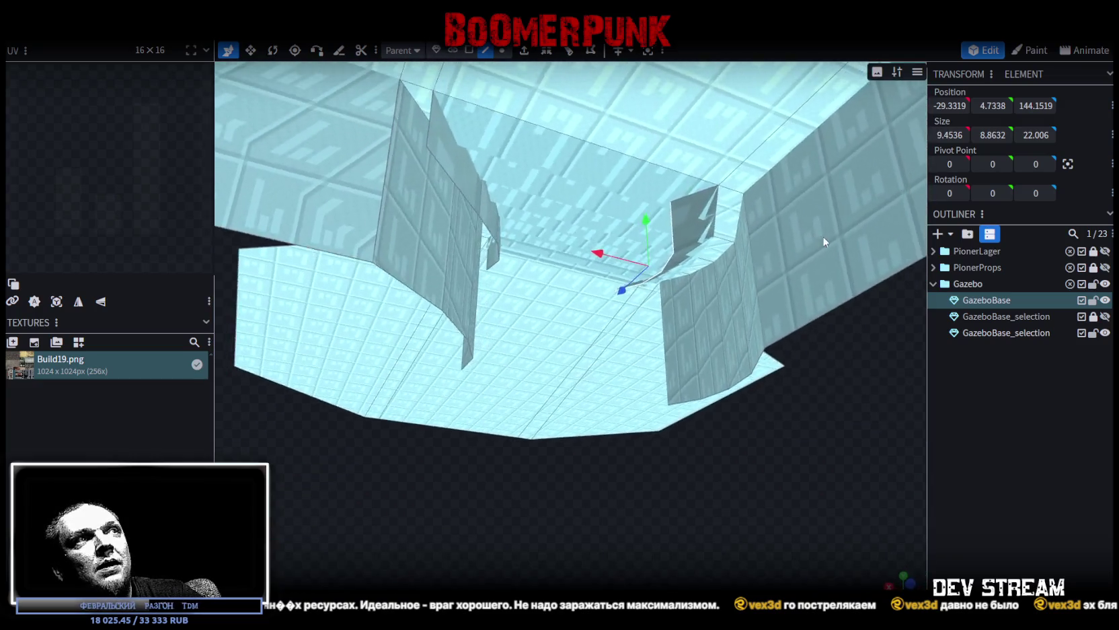
Step: Select the faces of the opposite stair wall
{"action": "left_click", "coordinate": [455, 200]}
{"action": "mouse_move", "coordinate": [455, 200]}
{"action": "left_mouse_down"}
{"action": "mouse_move", "coordinate": [563, 468]}
{"action": "mouse_move", "coordinate": [462, 291]}
{"action": "left_mouse_up"}
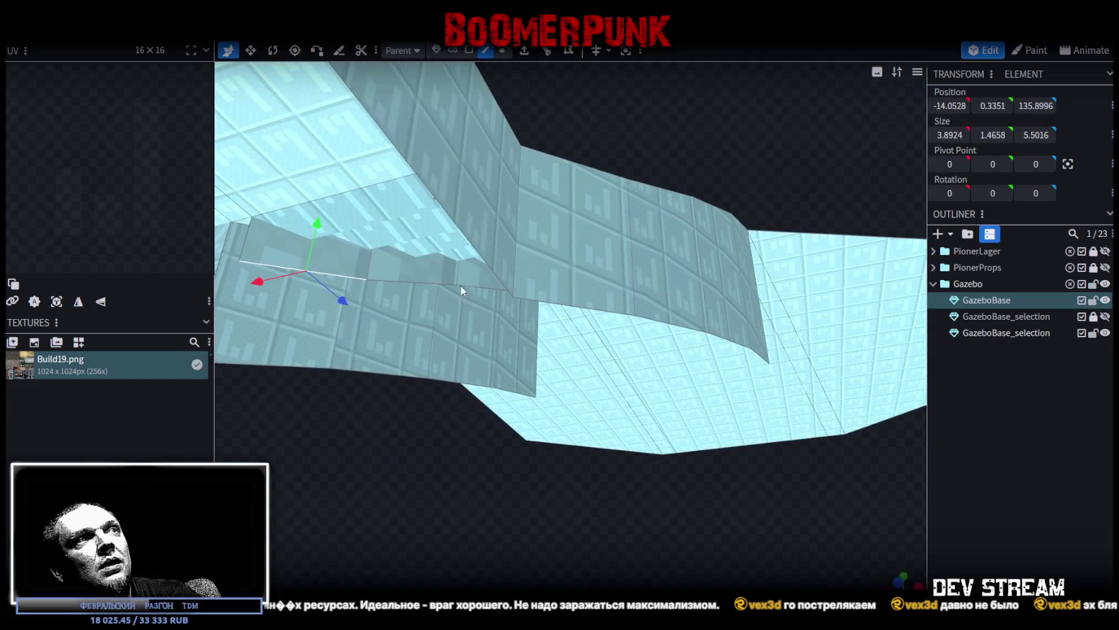
{"action": "left_click", "coordinate": [475, 288], "text": "shift"}
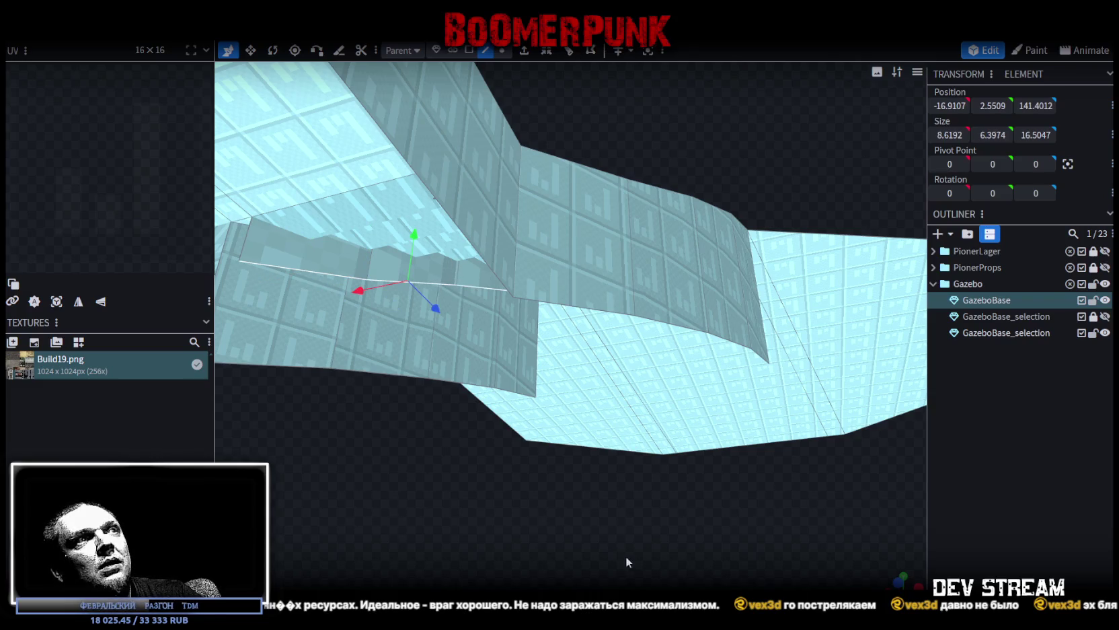
{"action": "left_click_drag", "start_coordinate": [475, 288], "coordinate": [603, 346]}
{"action": "left_click", "coordinate": [601, 335]}
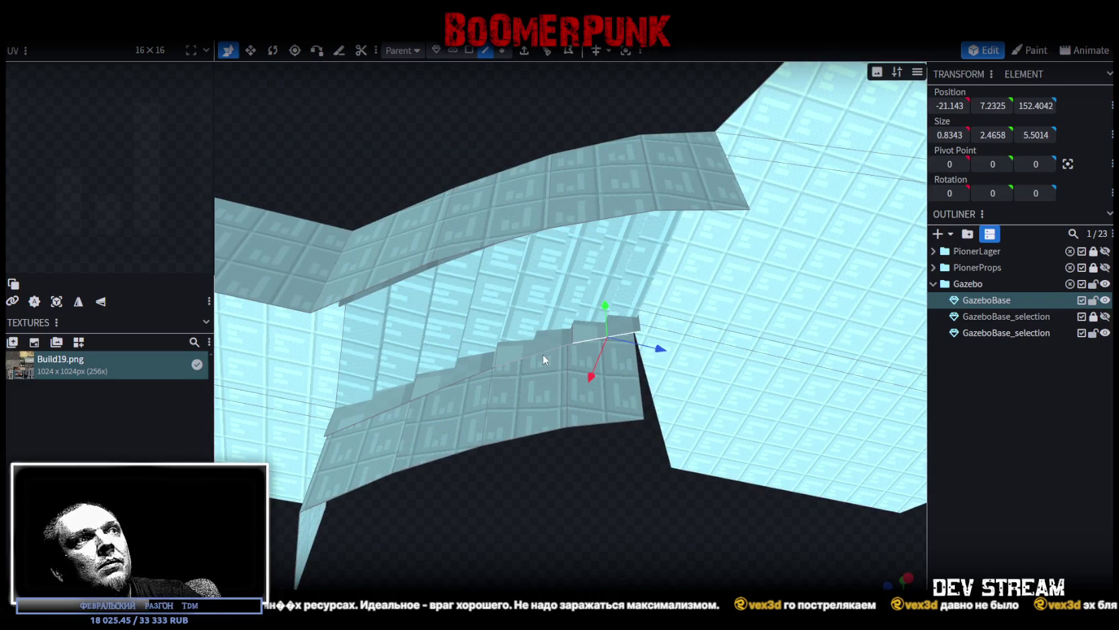
{"action": "left_click", "coordinate": [460, 379], "text": "shift"}
{"action": "left_click", "coordinate": [381, 416], "text": "shift"}
{"action": "mouse_move", "coordinate": [381, 415]}
{"action": "left_mouse_down"}
{"action": "mouse_move", "coordinate": [636, 545]}
{"action": "mouse_move", "coordinate": [653, 406]}
{"action": "mouse_move", "coordinate": [670, 374]}
{"action": "left_mouse_up"}
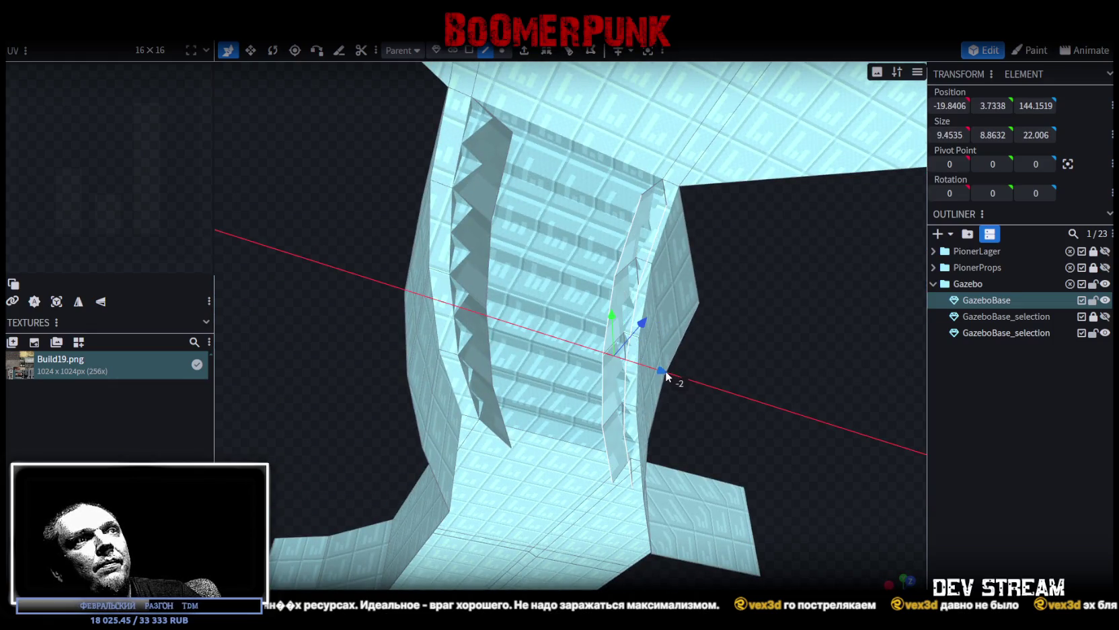
Step: Shift those wall faces along X and raise them 1 unit
{"action": "left_click_drag", "start_coordinate": [784, 379], "coordinate": [771, 417]}
{"action": "left_click_drag", "start_coordinate": [684, 329], "coordinate": [671, 326]}
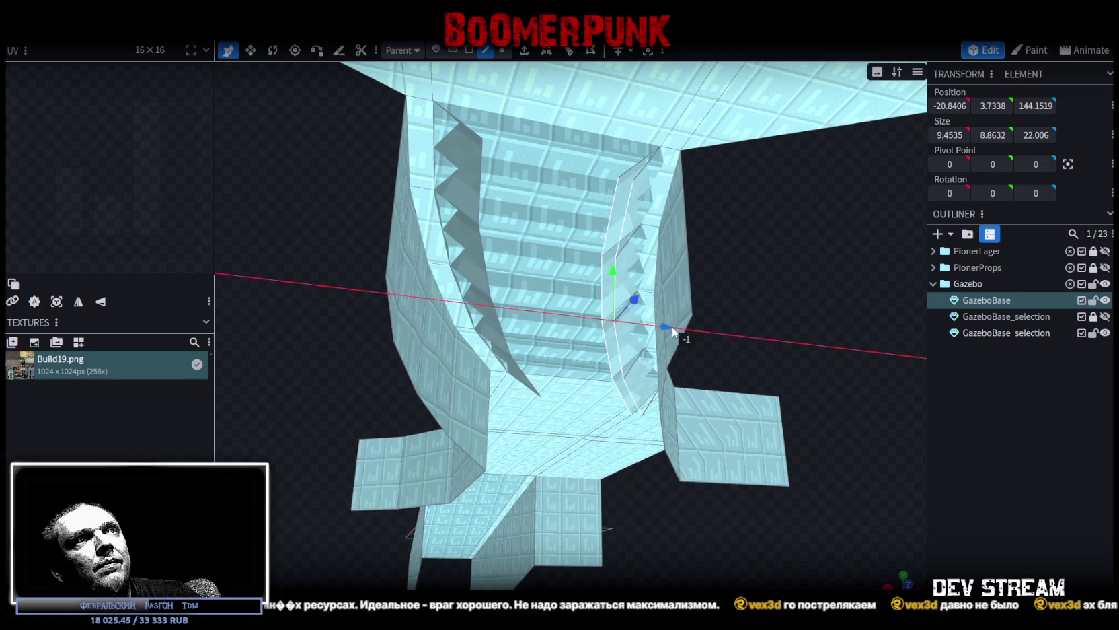
{"action": "mouse_move", "coordinate": [794, 318]}
{"action": "left_mouse_down"}
{"action": "mouse_move", "coordinate": [784, 379]}
{"action": "mouse_move", "coordinate": [766, 357]}
{"action": "left_mouse_up"}
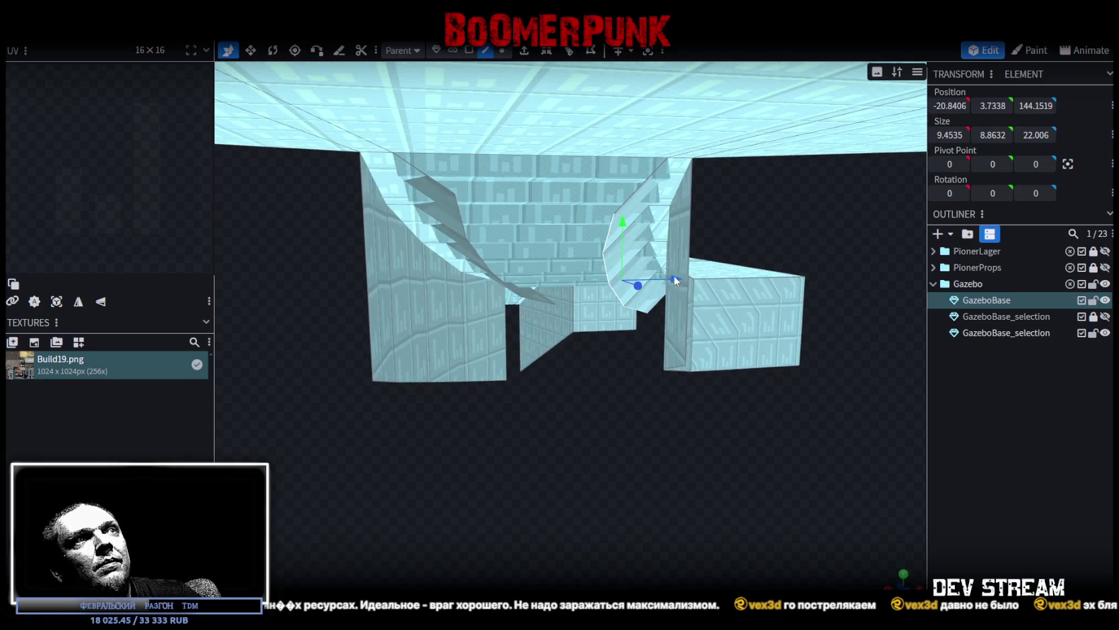
{"action": "left_click_drag", "start_coordinate": [622, 229], "coordinate": [624, 212]}
{"action": "left_click_drag", "start_coordinate": [647, 424], "coordinate": [388, 516]}
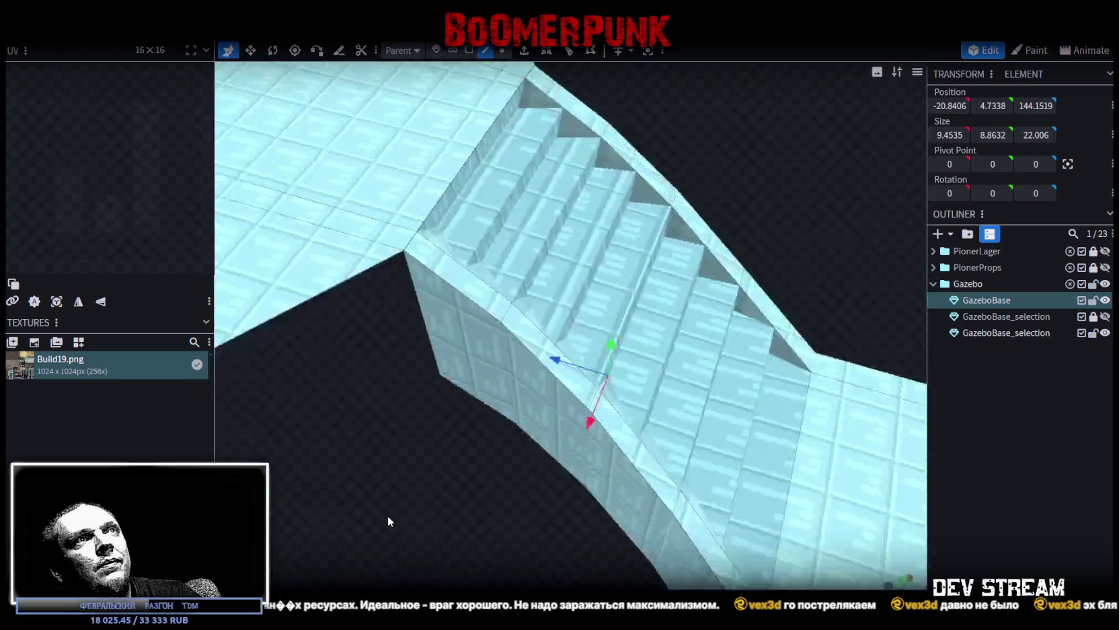
{"action": "left_click_drag", "start_coordinate": [298, 469], "coordinate": [332, 453]}
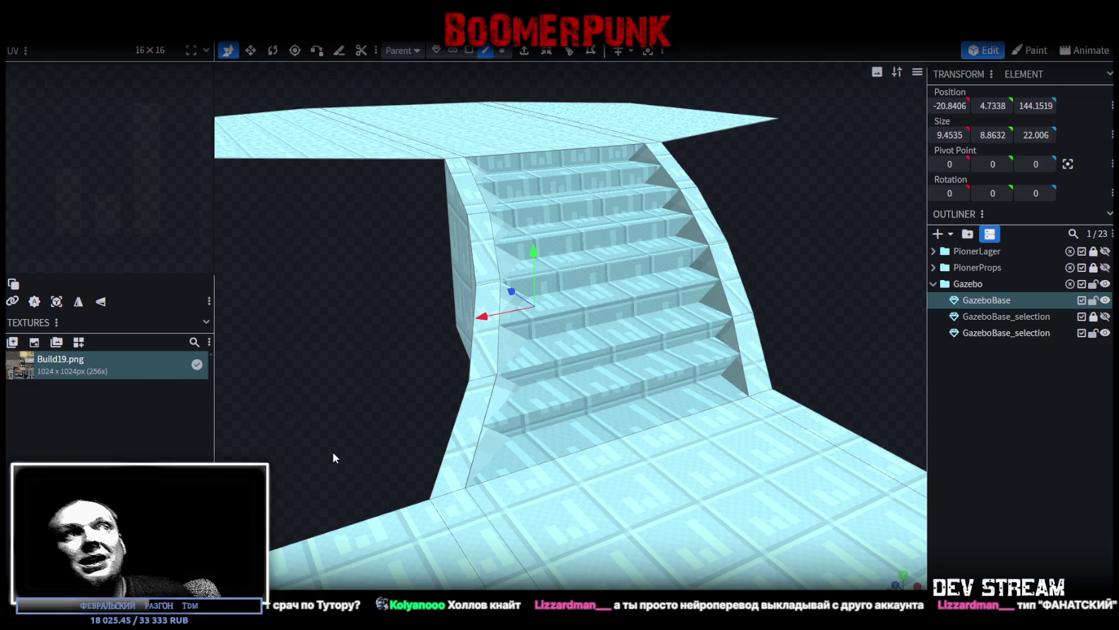
{"action": "mouse_move", "coordinate": [372, 348]}
{"action": "left_mouse_down"}
{"action": "mouse_move", "coordinate": [691, 253]}
{"action": "mouse_move", "coordinate": [679, 226]}
{"action": "mouse_move", "coordinate": [682, 336]}
{"action": "mouse_move", "coordinate": [816, 284]}
{"action": "mouse_move", "coordinate": [798, 369]}
{"action": "mouse_move", "coordinate": [463, 463]}
{"action": "mouse_move", "coordinate": [462, 434]}
{"action": "left_mouse_up"}
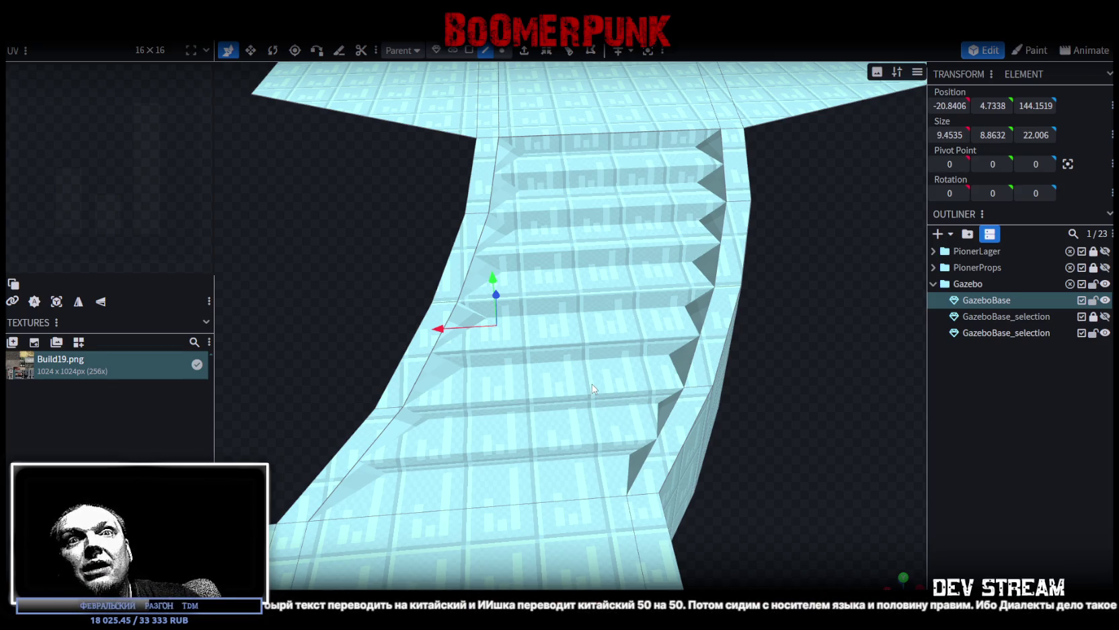
{"action": "mouse_move", "coordinate": [593, 388]}
{"action": "left_mouse_down"}
{"action": "mouse_move", "coordinate": [637, 361]}
{"action": "mouse_move", "coordinate": [764, 385]}
{"action": "mouse_move", "coordinate": [757, 409]}
{"action": "mouse_move", "coordinate": [746, 382]}
{"action": "left_mouse_up"}
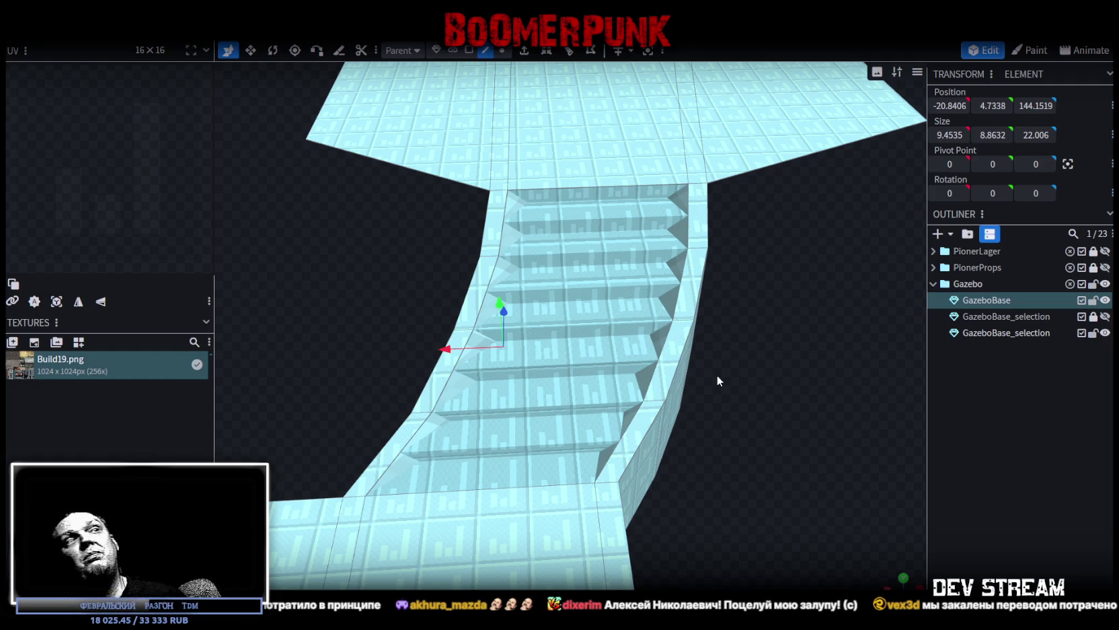
{"action": "mouse_move", "coordinate": [714, 374]}
{"action": "left_mouse_down"}
{"action": "mouse_move", "coordinate": [757, 399]}
{"action": "mouse_move", "coordinate": [577, 322]}
{"action": "mouse_move", "coordinate": [476, 257]}
{"action": "mouse_move", "coordinate": [550, 263]}
{"action": "mouse_move", "coordinate": [323, 221]}
{"action": "mouse_move", "coordinate": [643, 373]}
{"action": "mouse_move", "coordinate": [881, 383]}
{"action": "mouse_move", "coordinate": [800, 328]}
{"action": "left_mouse_up"}
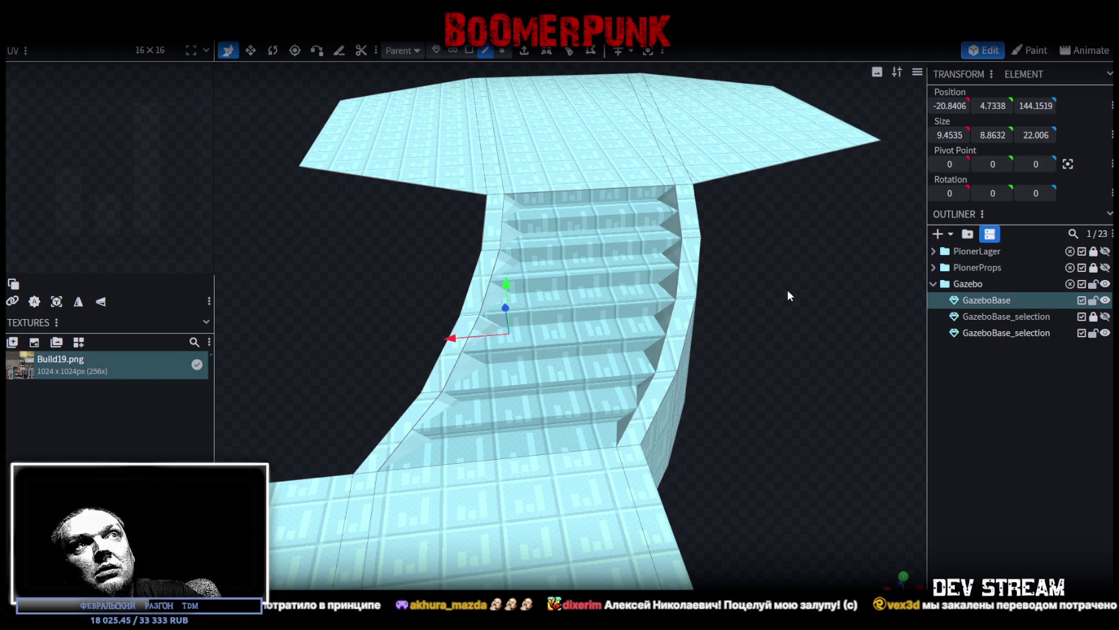
{"action": "scroll", "coordinate": [789, 302], "scroll_direction": "up", "scroll_amount": 1}
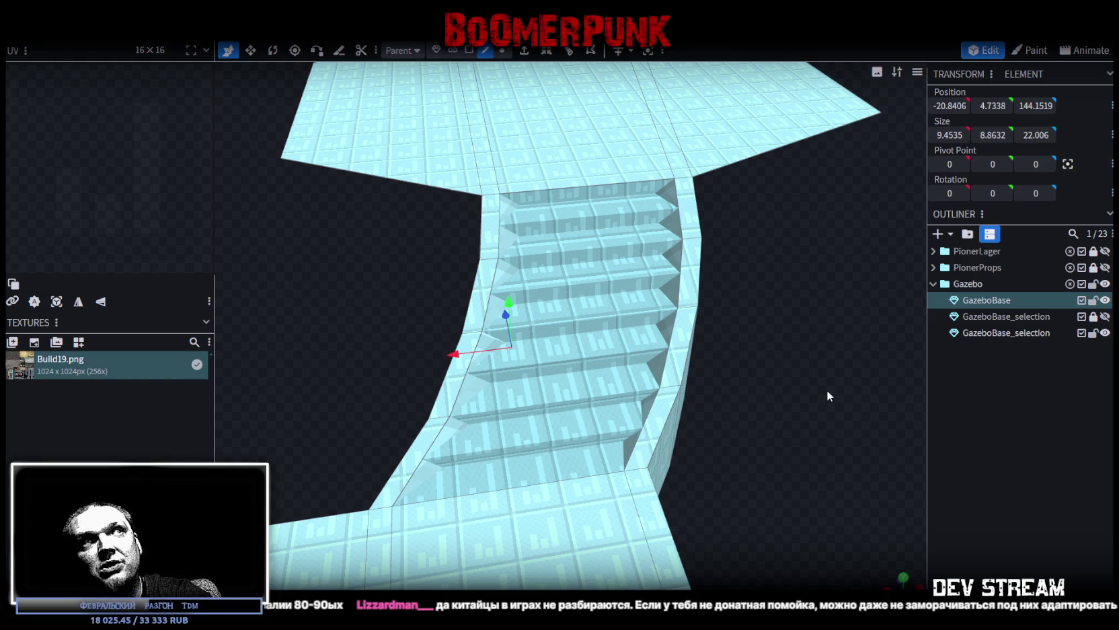
{"action": "mouse_move", "coordinate": [814, 291]}
{"action": "left_mouse_down"}
{"action": "mouse_move", "coordinate": [684, 333]}
{"action": "mouse_move", "coordinate": [686, 369]}
{"action": "mouse_move", "coordinate": [748, 370]}
{"action": "mouse_move", "coordinate": [670, 398]}
{"action": "mouse_move", "coordinate": [552, 357]}
{"action": "mouse_move", "coordinate": [577, 343]}
{"action": "mouse_move", "coordinate": [565, 345]}
{"action": "mouse_move", "coordinate": [655, 368]}
{"action": "mouse_move", "coordinate": [620, 364]}
{"action": "mouse_move", "coordinate": [638, 376]}
{"action": "left_mouse_up"}
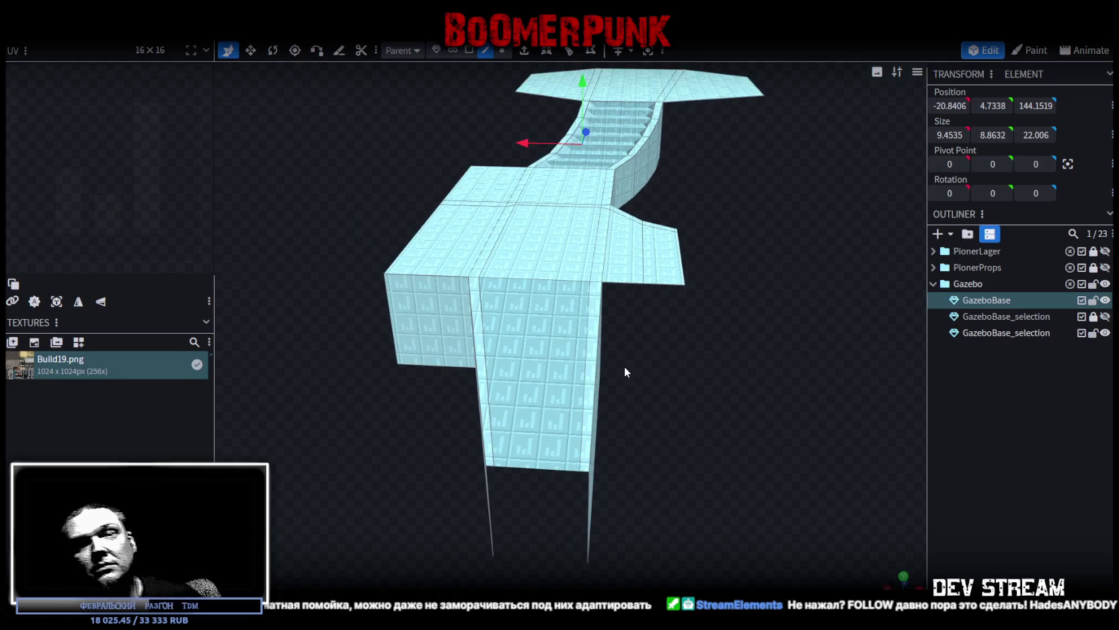
{"action": "left_click", "coordinate": [581, 360]}
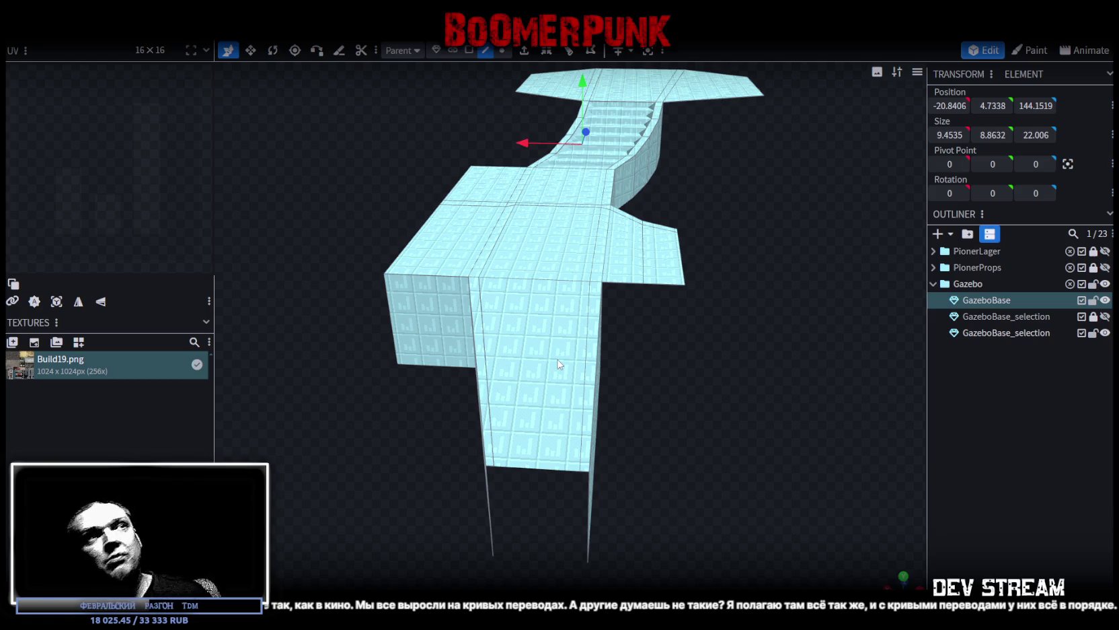
{"action": "scroll", "coordinate": [557, 364], "scroll_direction": "up", "scroll_amount": 3}
{"action": "mouse_move", "coordinate": [765, 276]}
{"action": "left_mouse_down"}
{"action": "mouse_move", "coordinate": [678, 335]}
{"action": "mouse_move", "coordinate": [645, 303]}
{"action": "mouse_move", "coordinate": [648, 400]}
{"action": "mouse_move", "coordinate": [671, 403]}
{"action": "mouse_move", "coordinate": [607, 268]}
{"action": "mouse_move", "coordinate": [714, 363]}
{"action": "left_mouse_up"}
{"action": "scroll", "coordinate": [645, 302], "scroll_direction": "up", "scroll_amount": 3}
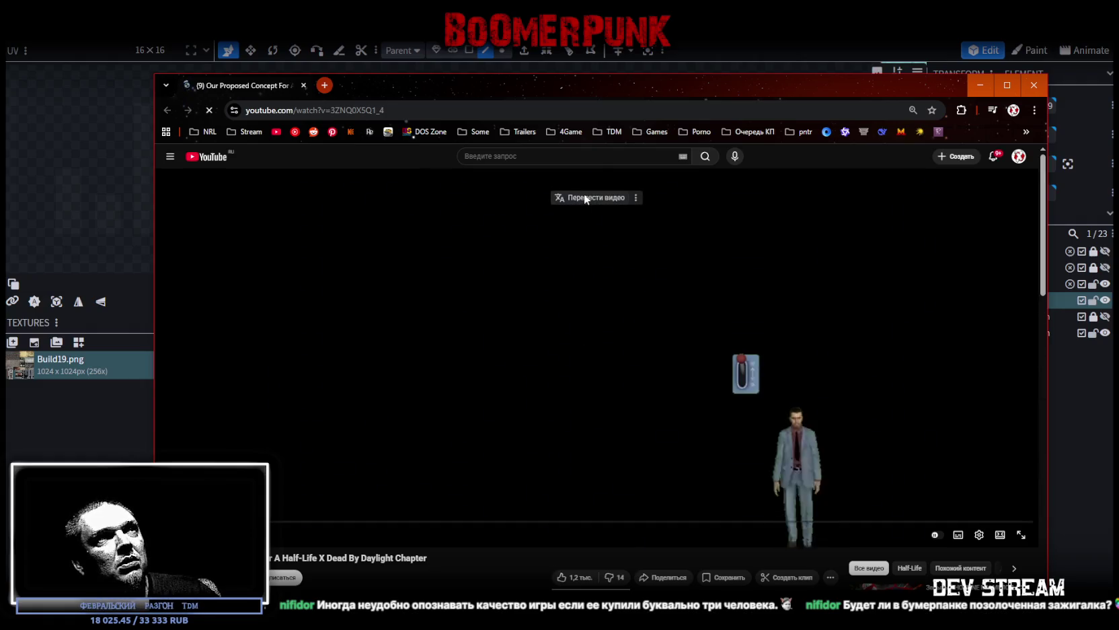
Step: Skip the YouTube video ahead to the perk slides, then return to Blockbench
{"action": "left_click", "coordinate": [264, 521]}
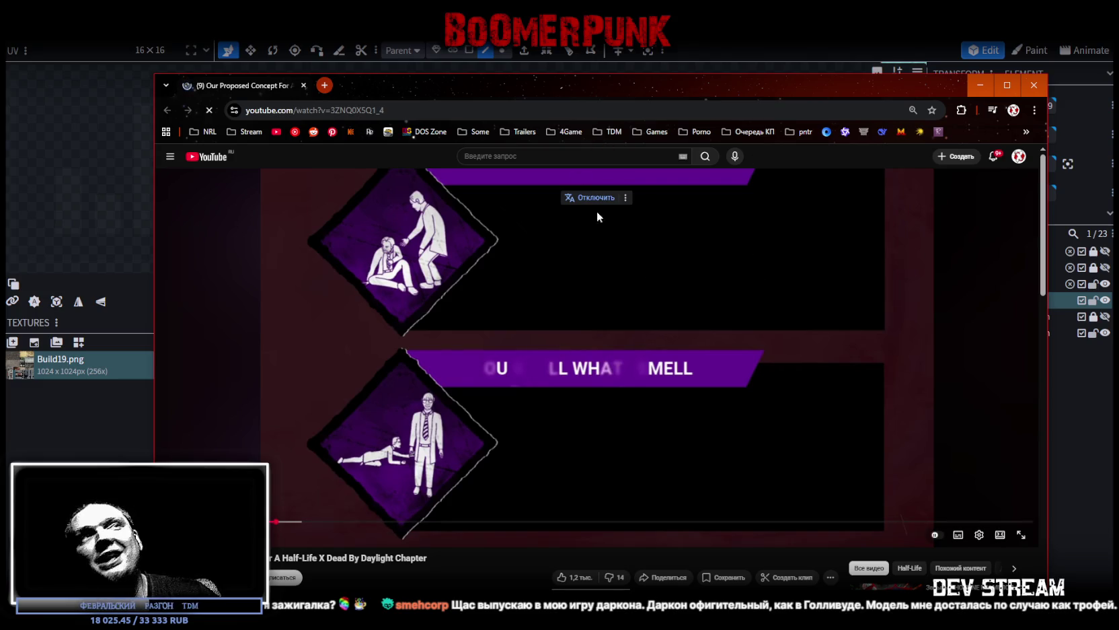
{"action": "key", "text": "alt+Tab"}
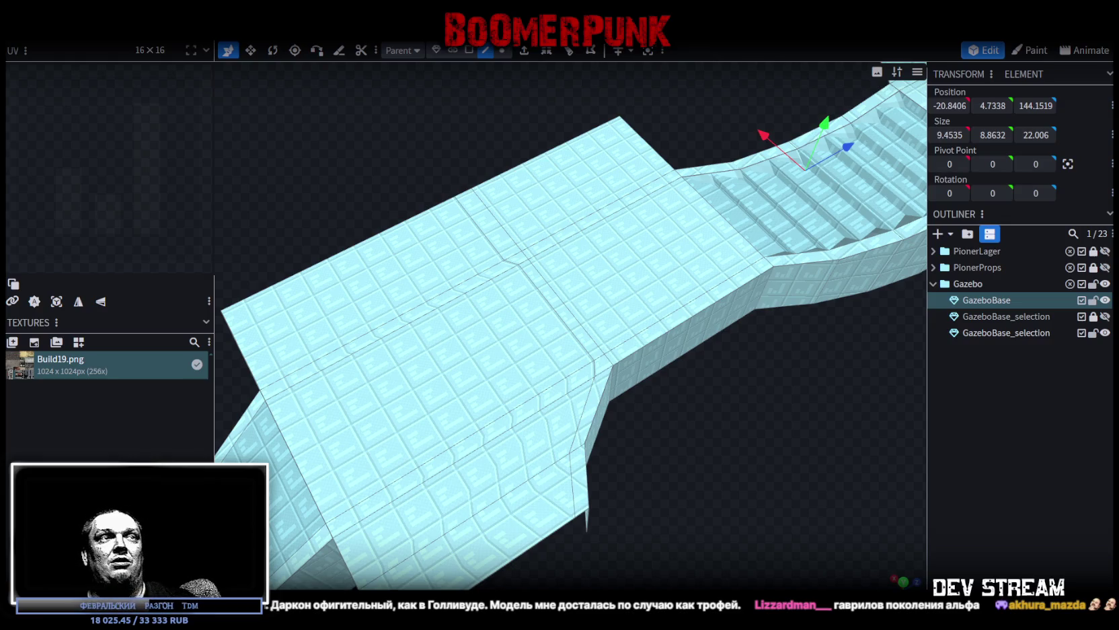
Step: In vertex mode, merge the first seam-corner vertex pair at its centre
{"action": "scroll", "coordinate": [713, 477], "scroll_direction": "up", "scroll_amount": 2}
{"action": "scroll", "coordinate": [706, 464], "scroll_direction": "up", "scroll_amount": 3}
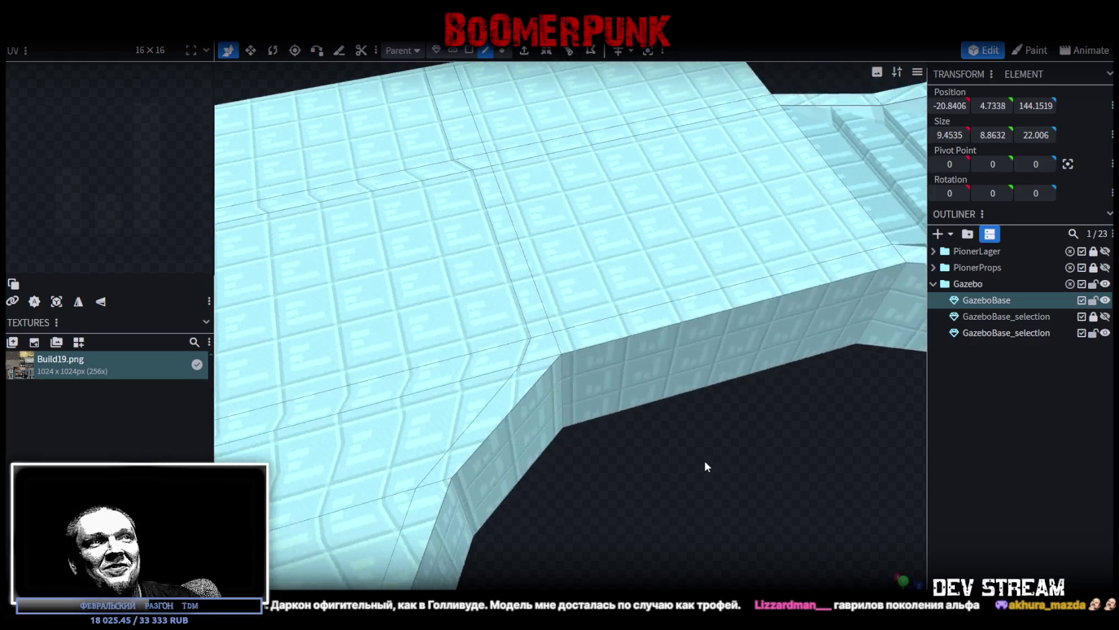
{"action": "scroll", "coordinate": [706, 459], "scroll_direction": "up", "scroll_amount": 3}
{"action": "left_click", "coordinate": [502, 51]}
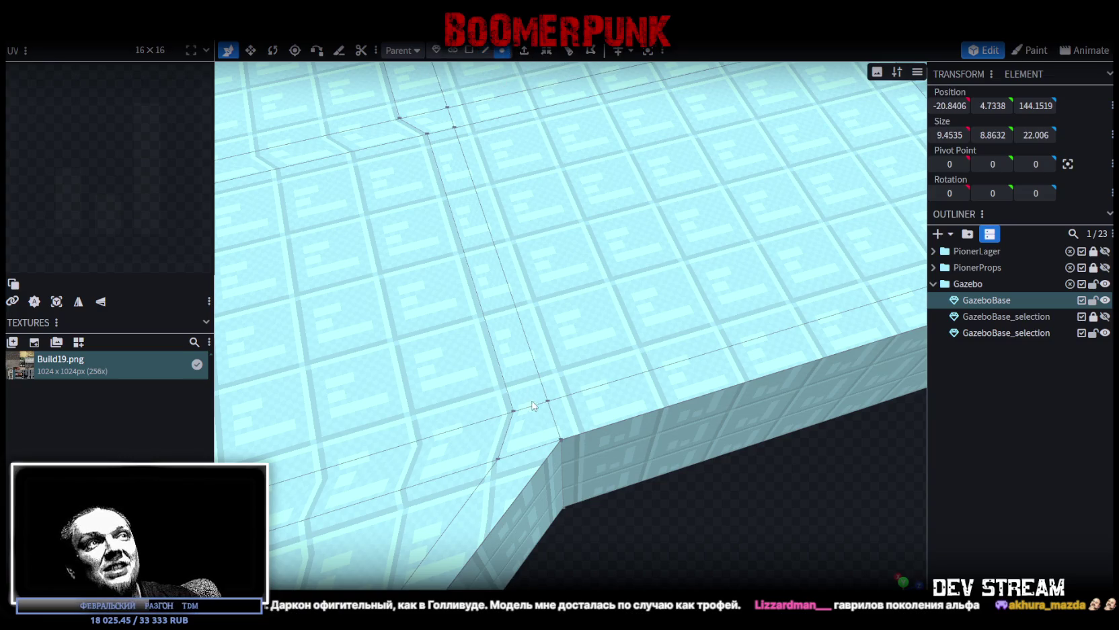
{"action": "left_click", "coordinate": [512, 412]}
{"action": "scroll", "coordinate": [544, 413], "scroll_direction": "up", "scroll_amount": 2}
{"action": "scroll", "coordinate": [558, 409], "scroll_direction": "up", "scroll_amount": 2}
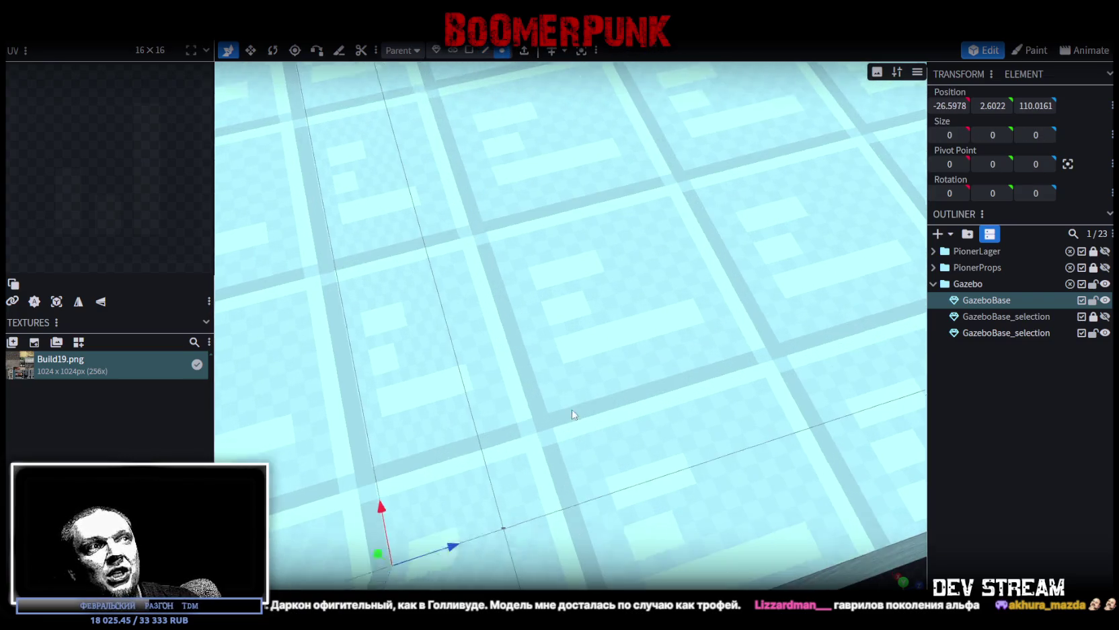
{"action": "scroll", "coordinate": [585, 402], "scroll_direction": "up", "scroll_amount": 2}
{"action": "left_click", "coordinate": [605, 397], "text": "shift"}
{"action": "right_click", "coordinate": [605, 398]}
{"action": "mouse_move", "coordinate": [650, 106]}
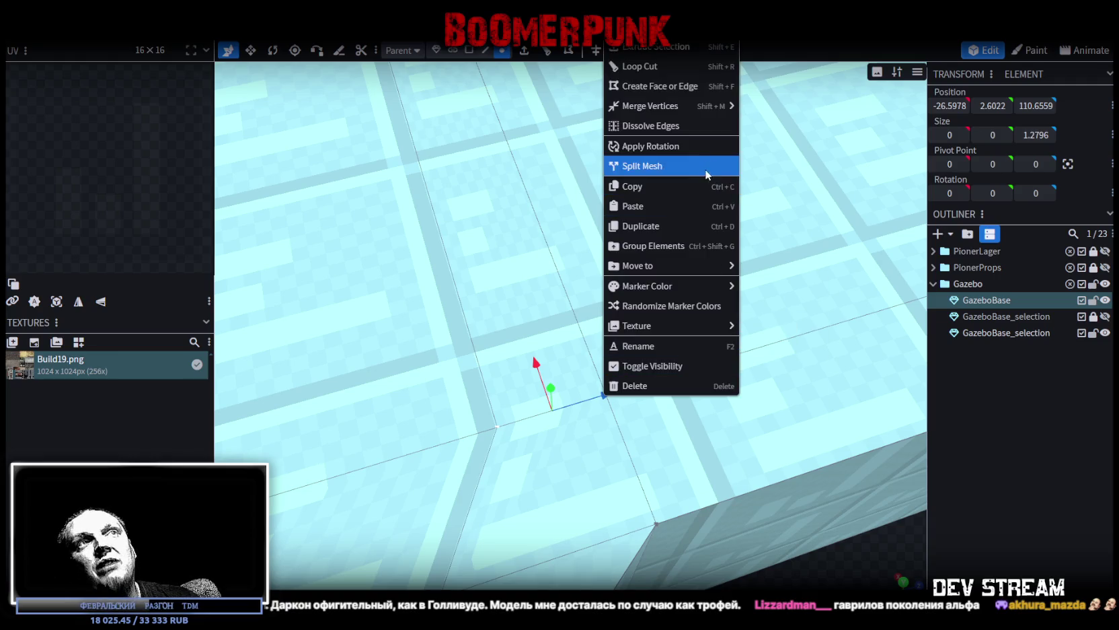
{"action": "left_click", "coordinate": [787, 130]}
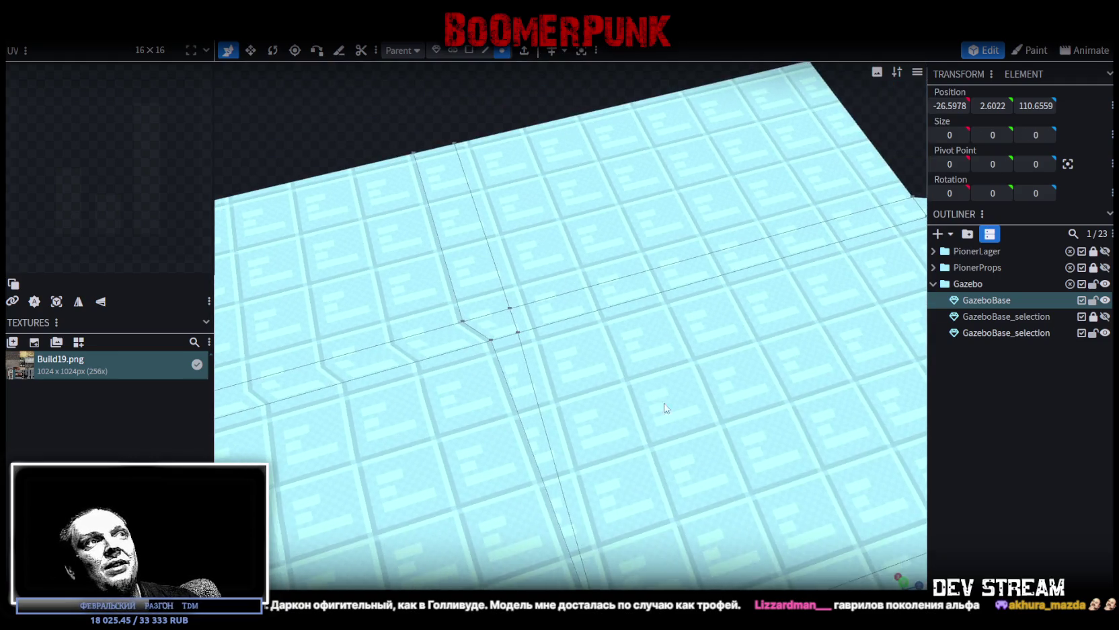
Step: Merge the next seam's vertex pair at its midpoint and view the walkway
{"action": "left_click", "coordinate": [466, 342]}
{"action": "scroll", "coordinate": [471, 344], "scroll_direction": "up", "scroll_amount": 2}
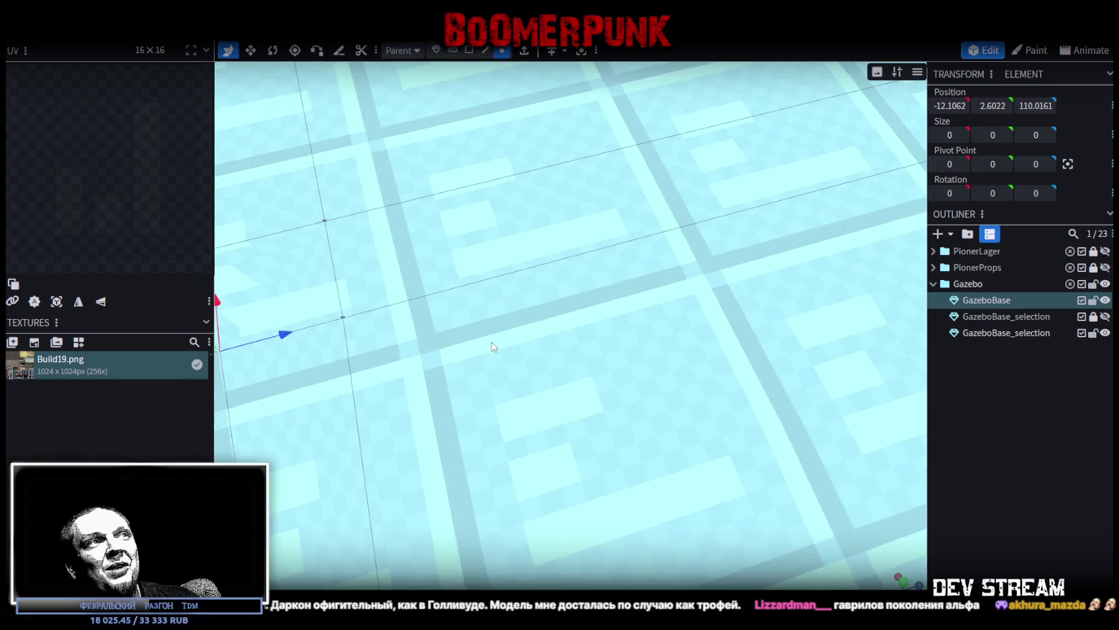
{"action": "scroll", "coordinate": [490, 341], "scroll_direction": "up", "scroll_amount": 2}
{"action": "left_click", "coordinate": [575, 323], "text": "shift"}
{"action": "right_click", "coordinate": [575, 325]}
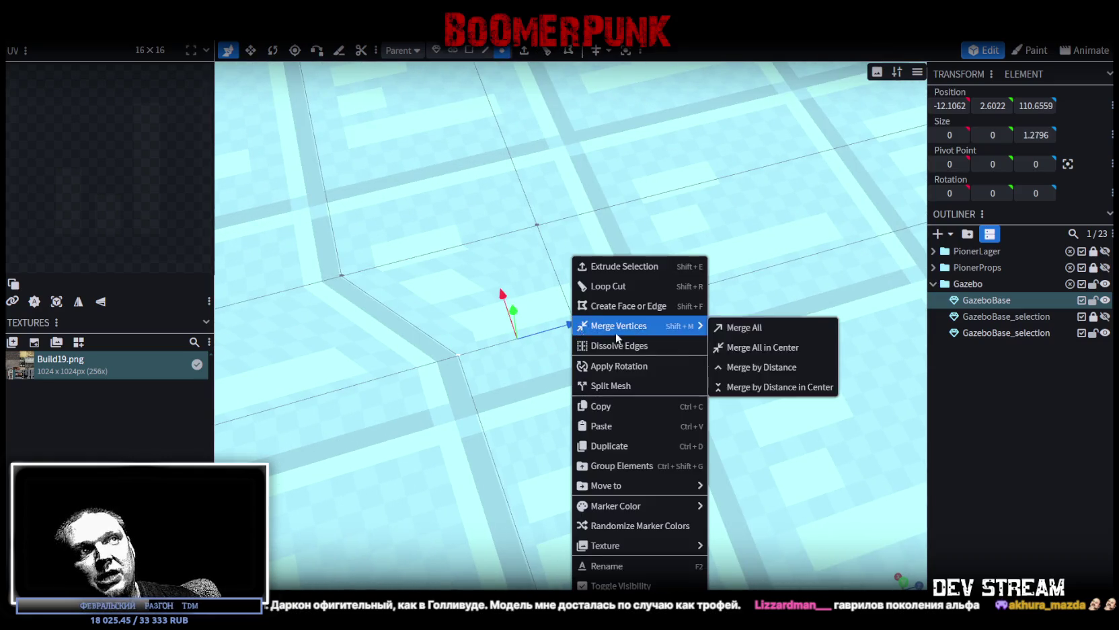
{"action": "left_click", "coordinate": [745, 347]}
{"action": "scroll", "coordinate": [744, 351], "scroll_direction": "down", "scroll_amount": 5}
{"action": "mouse_move", "coordinate": [744, 351]}
{"action": "left_mouse_down"}
{"action": "mouse_move", "coordinate": [785, 431]}
{"action": "mouse_move", "coordinate": [698, 429]}
{"action": "mouse_move", "coordinate": [726, 428]}
{"action": "left_mouse_up"}
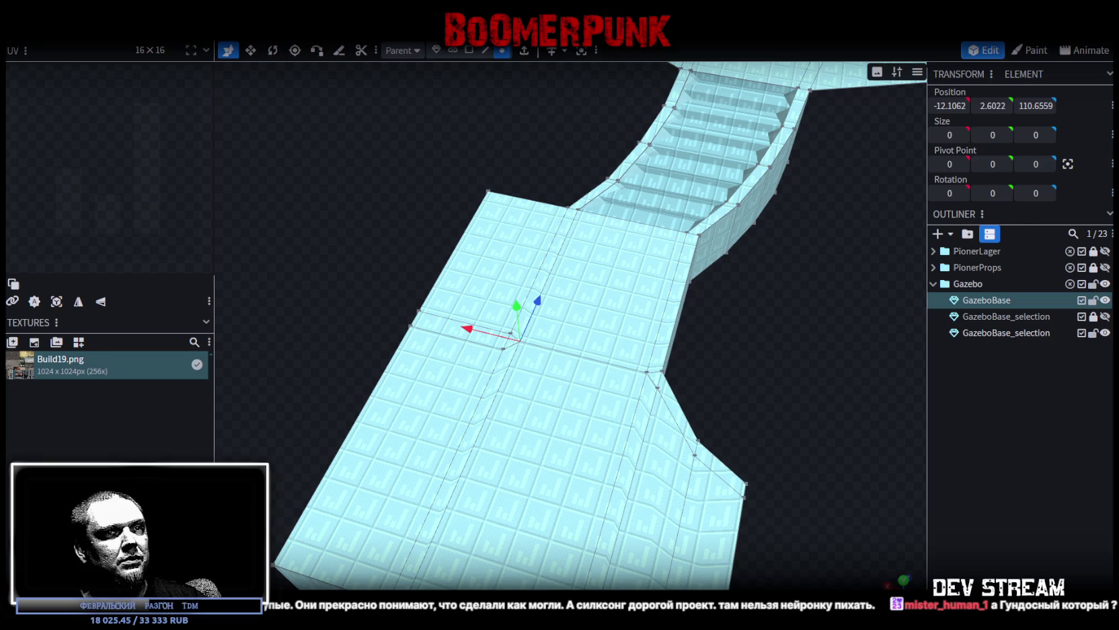
{"action": "key", "text": "alt+Tab"}
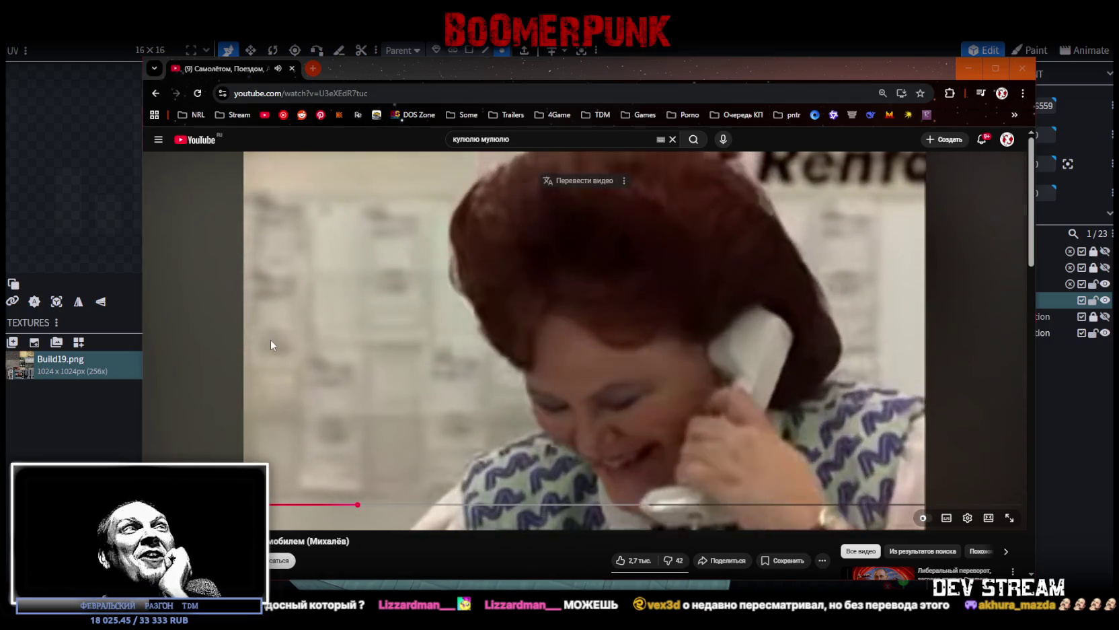
{"action": "left_click", "coordinate": [269, 339]}
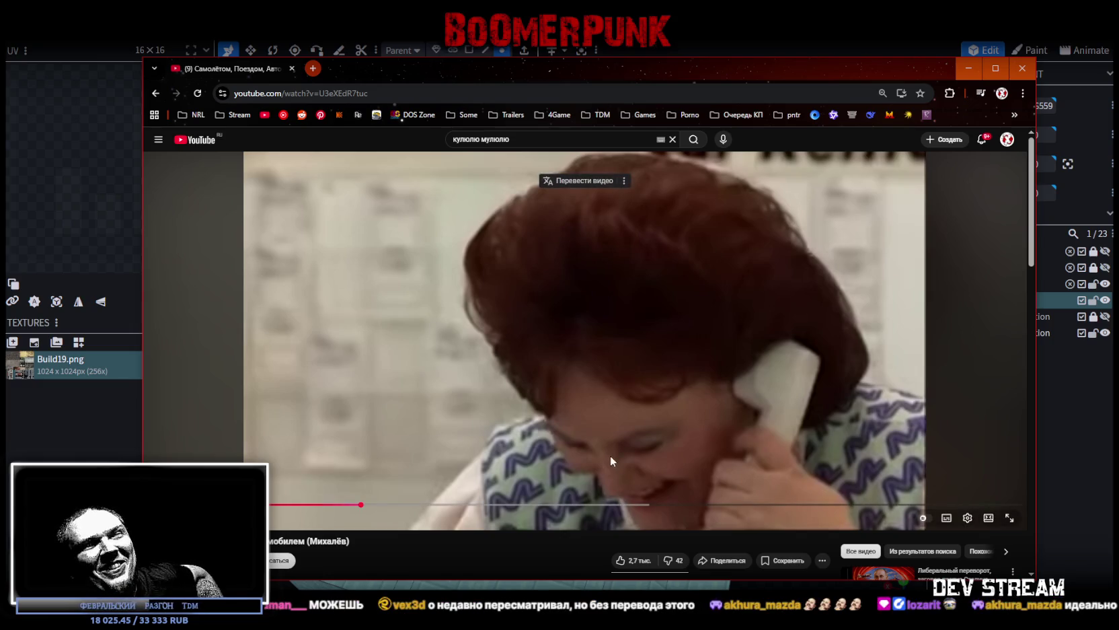
{"action": "left_click", "coordinate": [549, 376]}
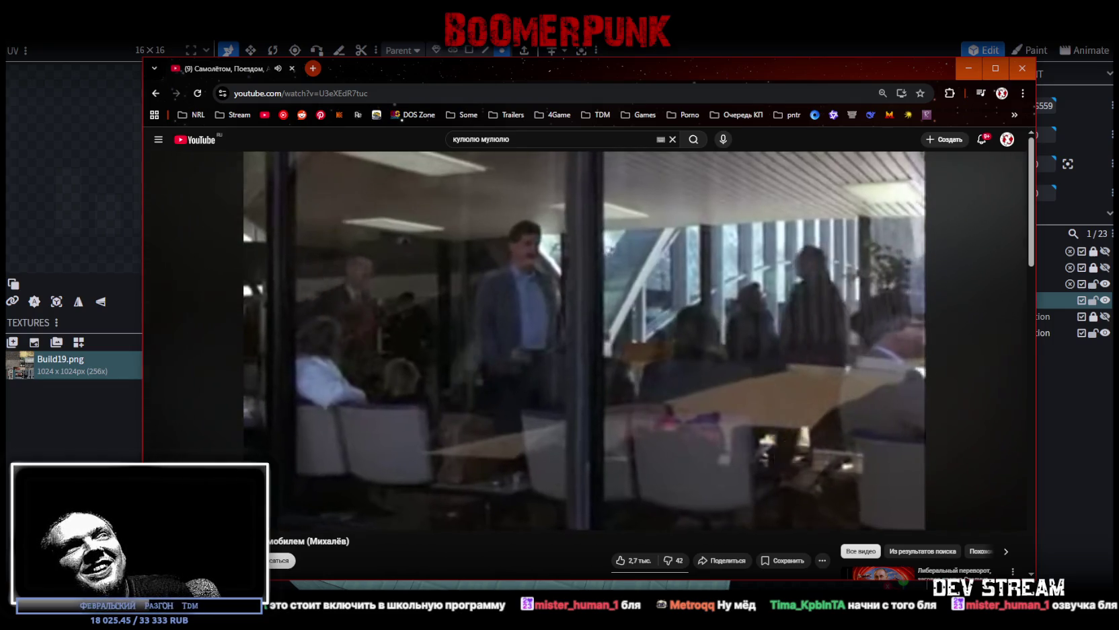
{"action": "key", "text": "alt+Tab"}
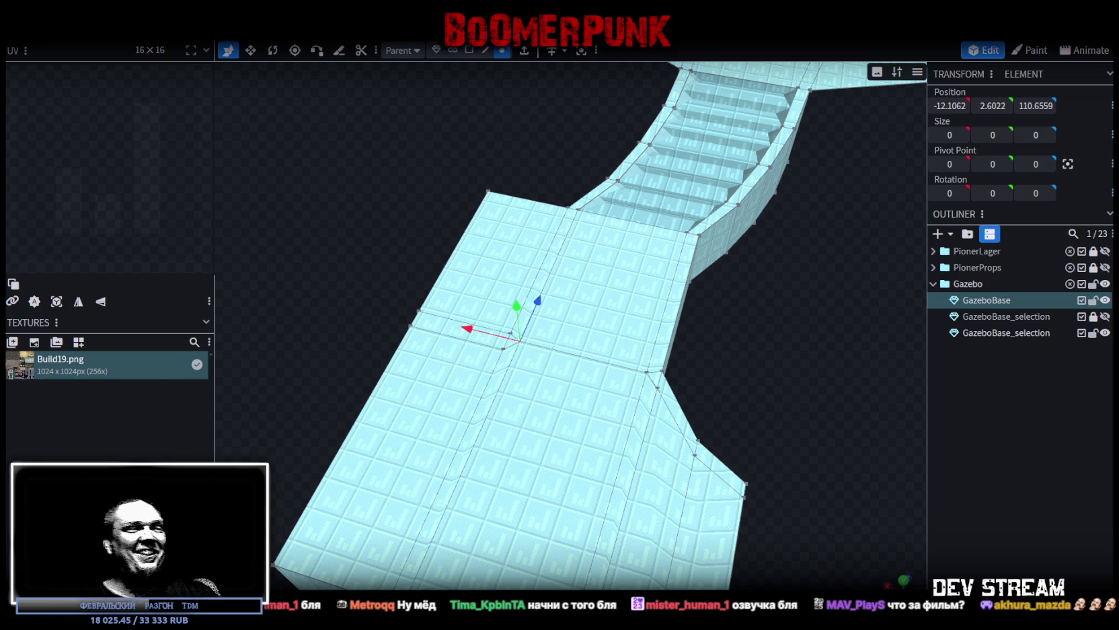
Step: Toggle the GazeboBase_selection mesh's visibility while orbiting to view the bridge
{"action": "mouse_move", "coordinate": [858, 207]}
{"action": "left_mouse_down"}
{"action": "mouse_move", "coordinate": [808, 296]}
{"action": "mouse_move", "coordinate": [723, 355]}
{"action": "mouse_move", "coordinate": [640, 526]}
{"action": "mouse_move", "coordinate": [672, 410]}
{"action": "mouse_move", "coordinate": [735, 398]}
{"action": "mouse_move", "coordinate": [743, 368]}
{"action": "mouse_move", "coordinate": [680, 522]}
{"action": "mouse_move", "coordinate": [645, 535]}
{"action": "mouse_move", "coordinate": [519, 520]}
{"action": "mouse_move", "coordinate": [698, 468]}
{"action": "left_mouse_up"}
{"action": "scroll", "coordinate": [676, 468], "scroll_direction": "up", "scroll_amount": 3}
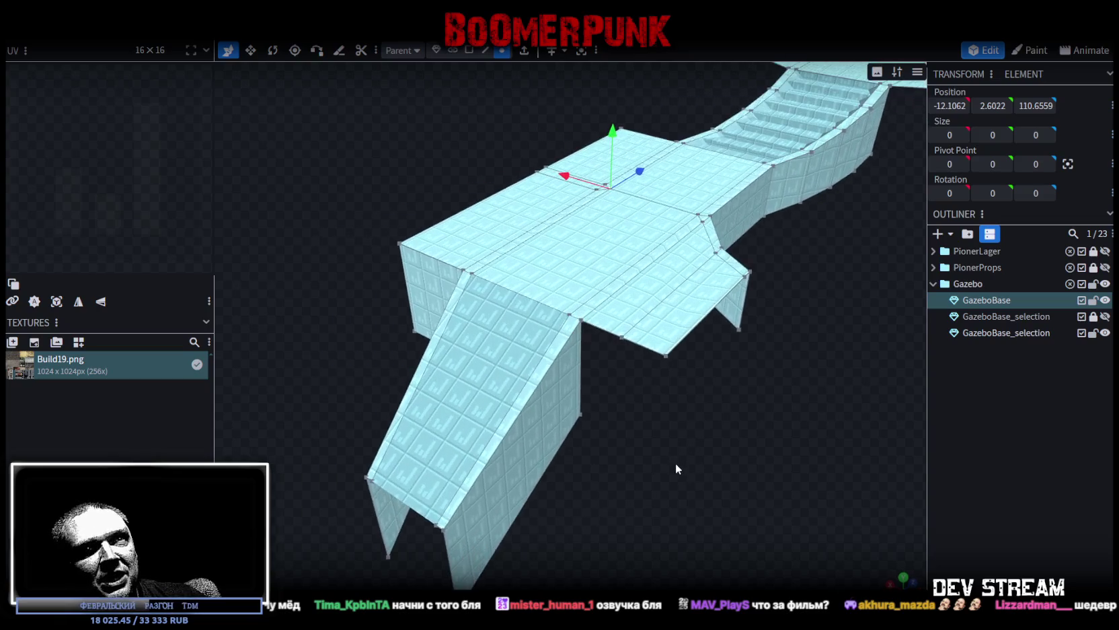
{"action": "left_click", "coordinate": [1105, 332]}
{"action": "left_click", "coordinate": [1105, 333]}
{"action": "left_click_drag", "start_coordinate": [895, 411], "coordinate": [771, 462]}
{"action": "right_click_drag", "start_coordinate": [771, 462], "coordinate": [815, 452]}
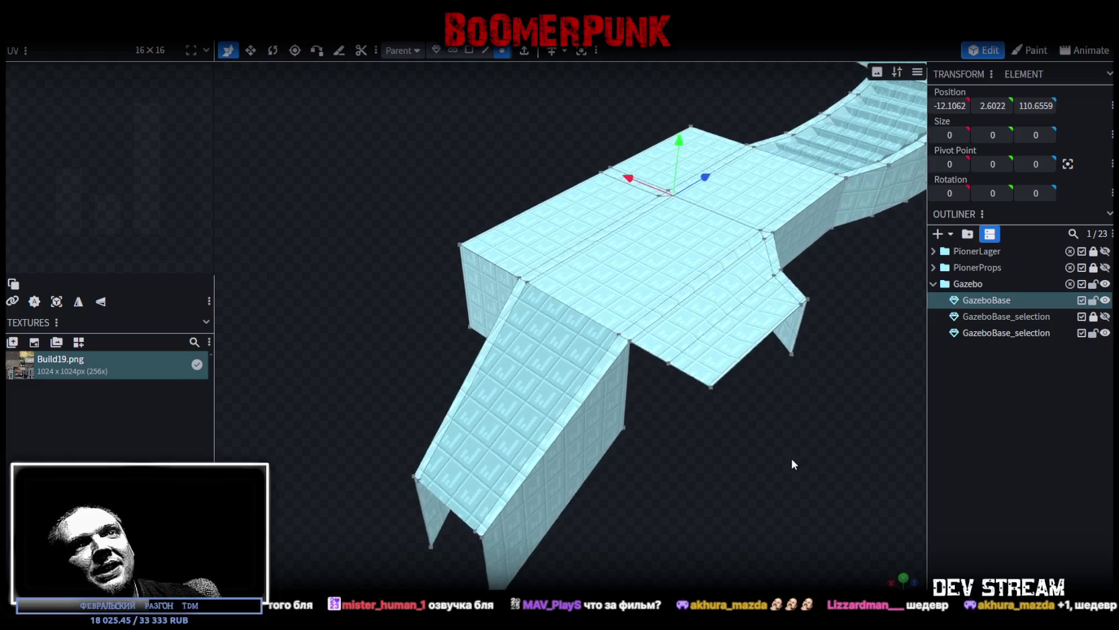
{"action": "left_click", "coordinate": [1106, 317]}
{"action": "left_click", "coordinate": [1106, 317]}
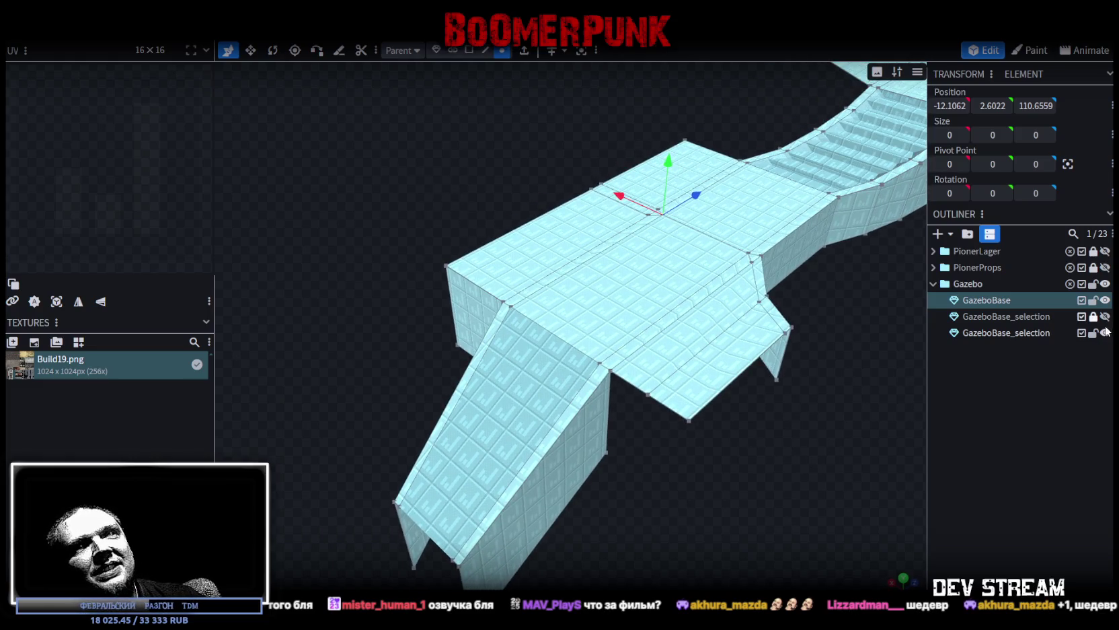
Step: Select GazeboBase_selection and its ramp face, then start a Loop Cut
{"action": "left_click", "coordinate": [1034, 333]}
{"action": "scroll", "coordinate": [726, 505], "scroll_direction": "up", "scroll_amount": 2}
{"action": "scroll", "coordinate": [789, 472], "scroll_direction": "up", "scroll_amount": 2}
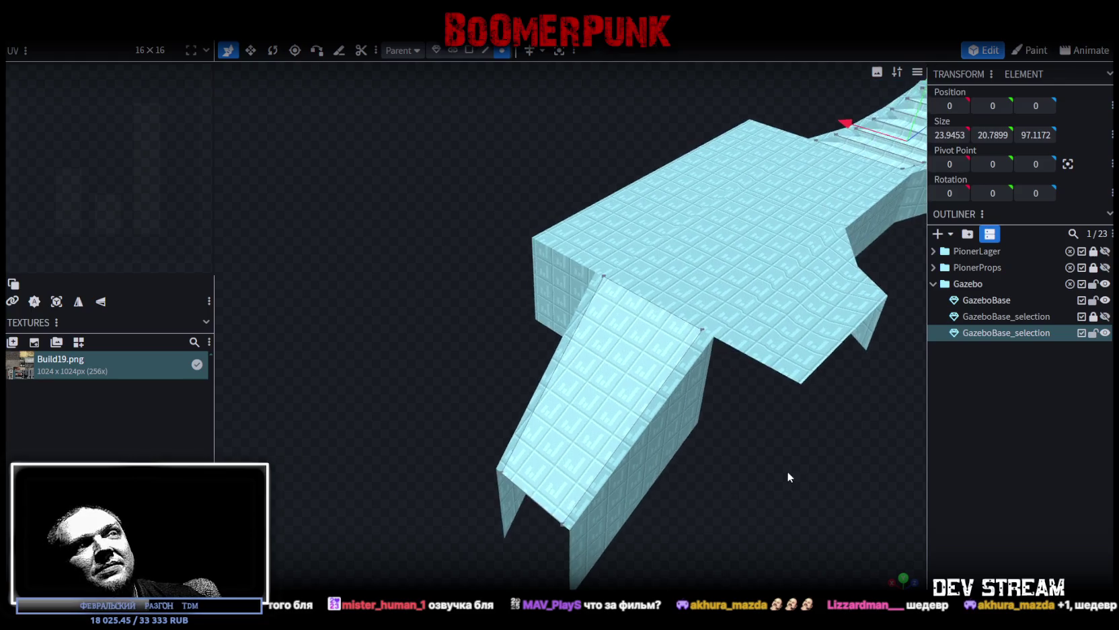
{"action": "scroll", "coordinate": [789, 471], "scroll_direction": "up", "scroll_amount": 3}
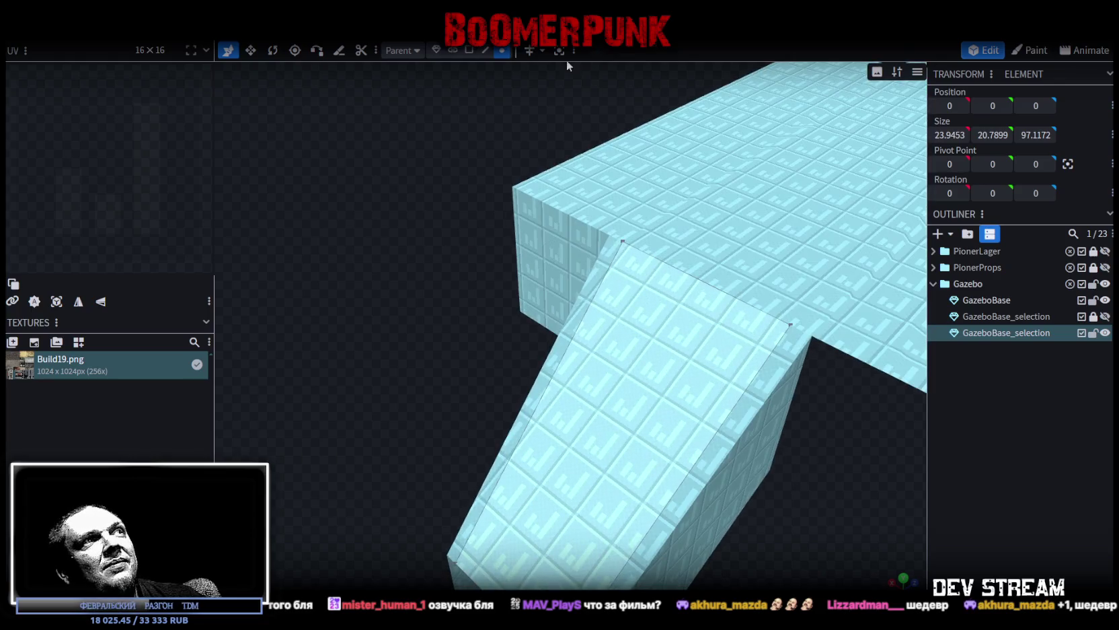
{"action": "left_click", "coordinate": [743, 390]}
{"action": "left_click_drag", "start_coordinate": [743, 390], "coordinate": [809, 466]}
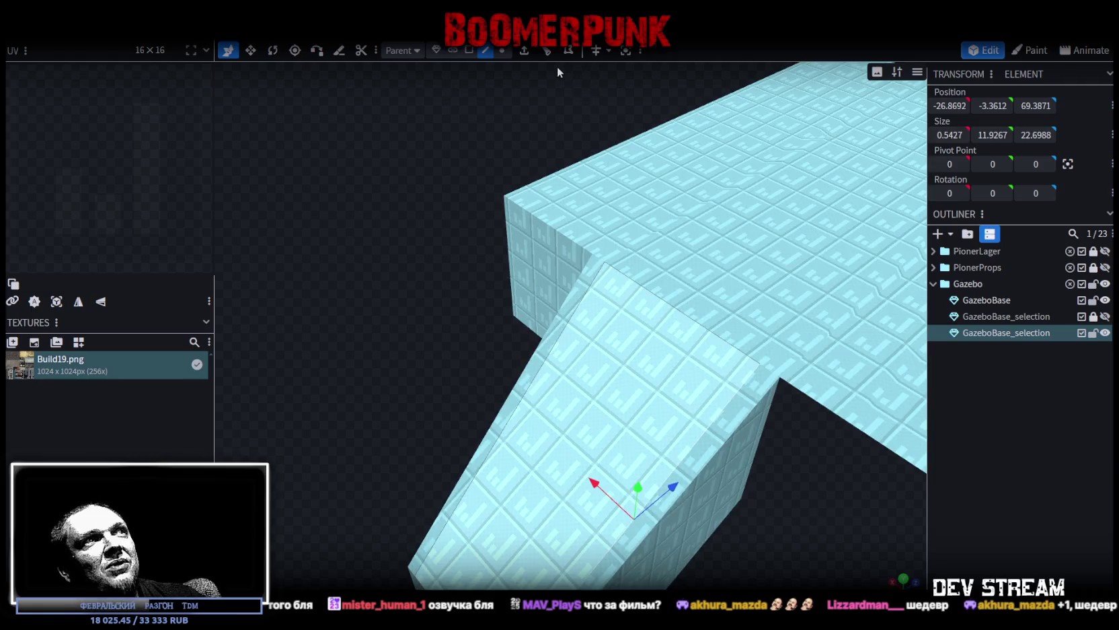
{"action": "left_click", "coordinate": [568, 50]}
Step: Set the loop cut count to 13 across the ramp
{"action": "scroll", "coordinate": [742, 587], "scroll_direction": "down", "scroll_amount": 2}
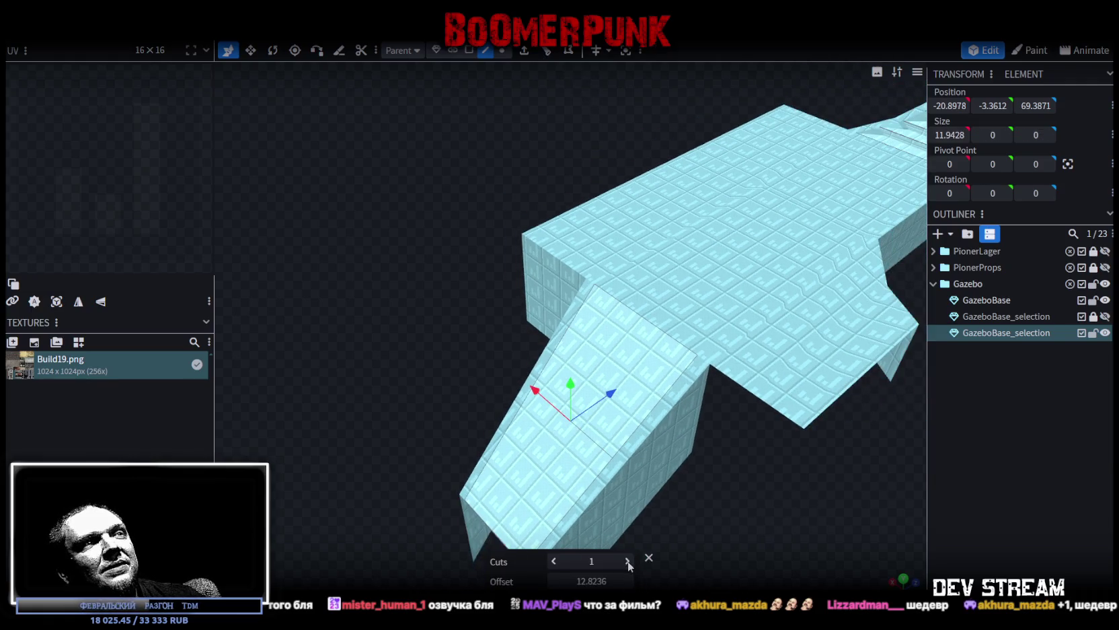
{"action": "triple_click", "coordinate": [627, 561]}
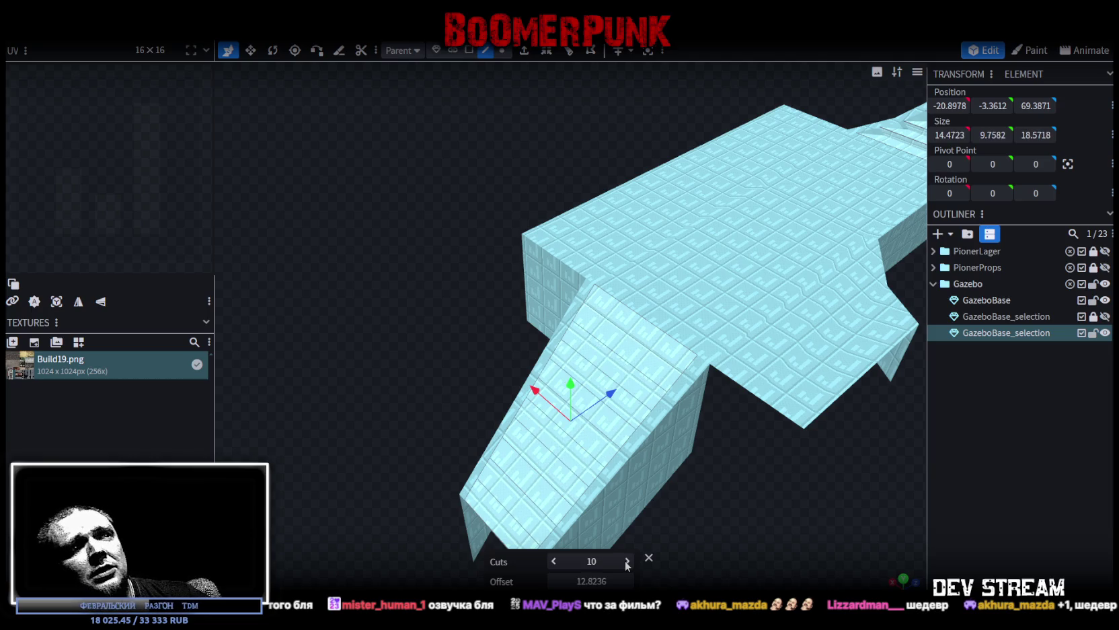
{"action": "left_click", "coordinate": [627, 561]}
{"action": "double_click", "coordinate": [627, 561]}
{"action": "left_click_drag", "start_coordinate": [713, 518], "coordinate": [761, 496]}
{"action": "left_click_drag", "start_coordinate": [782, 499], "coordinate": [668, 190]}
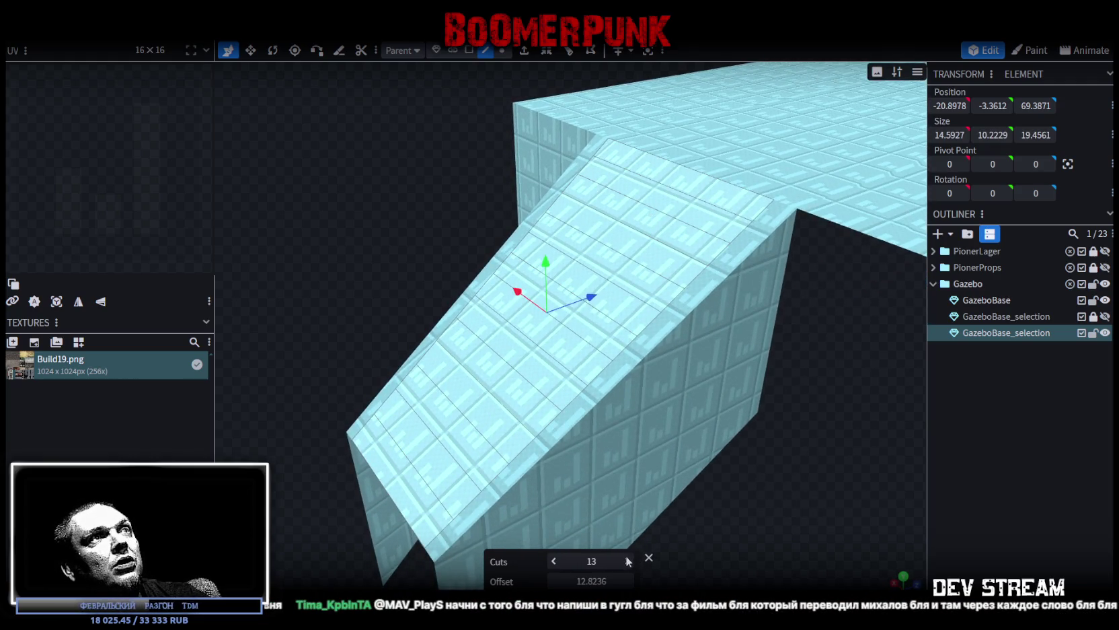
Step: Select several ramp strips, then undo to dismiss the loop-cut settings
{"action": "left_click", "coordinate": [647, 206]}
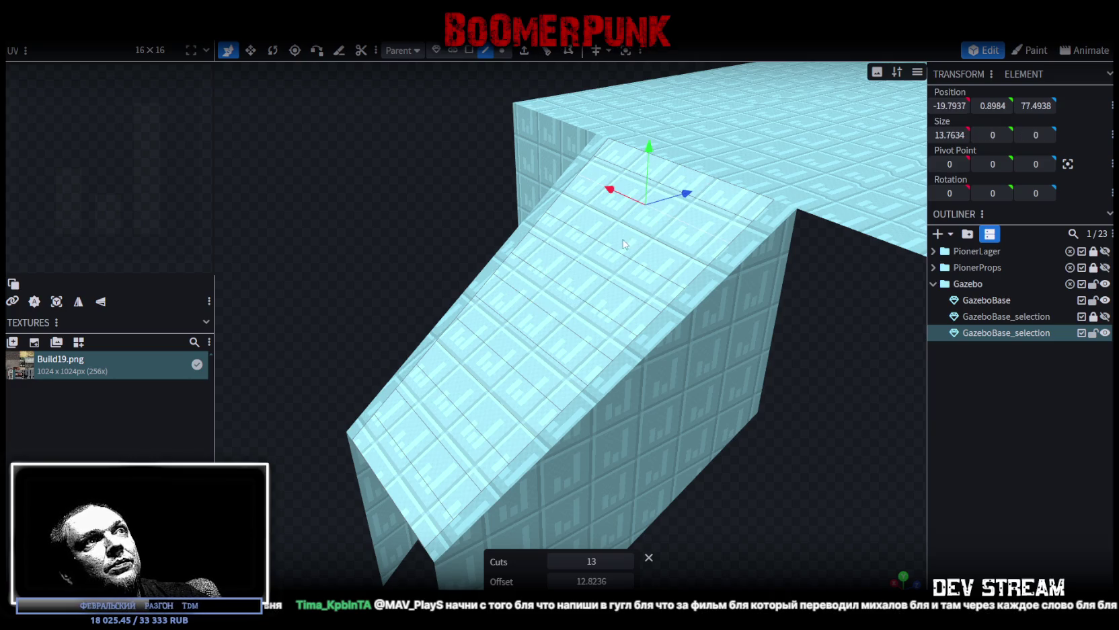
{"action": "left_click", "coordinate": [568, 294]}
{"action": "left_click", "coordinate": [489, 384], "text": "shift"}
{"action": "left_click", "coordinate": [485, 383], "text": "shift"}
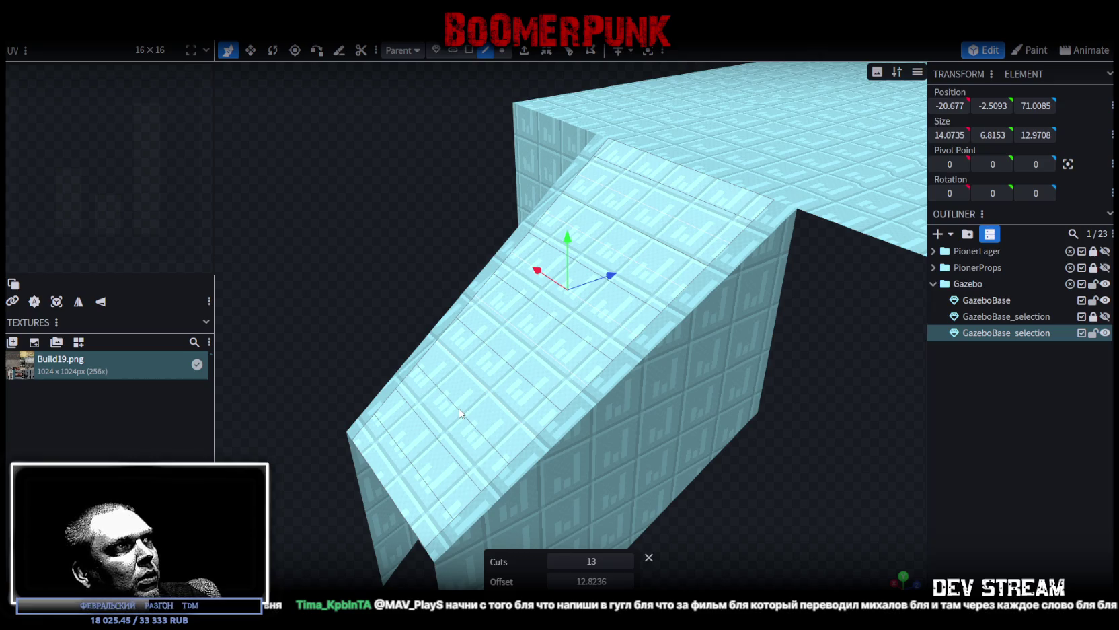
{"action": "left_click", "coordinate": [435, 434], "text": "shift"}
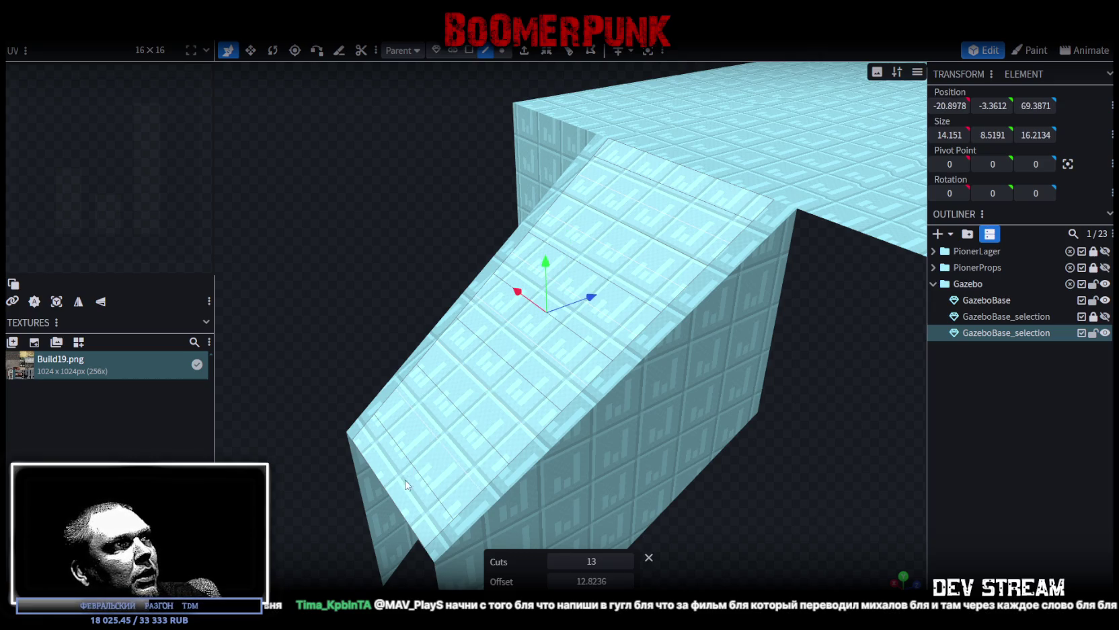
{"action": "key", "text": "ctrl+z"}
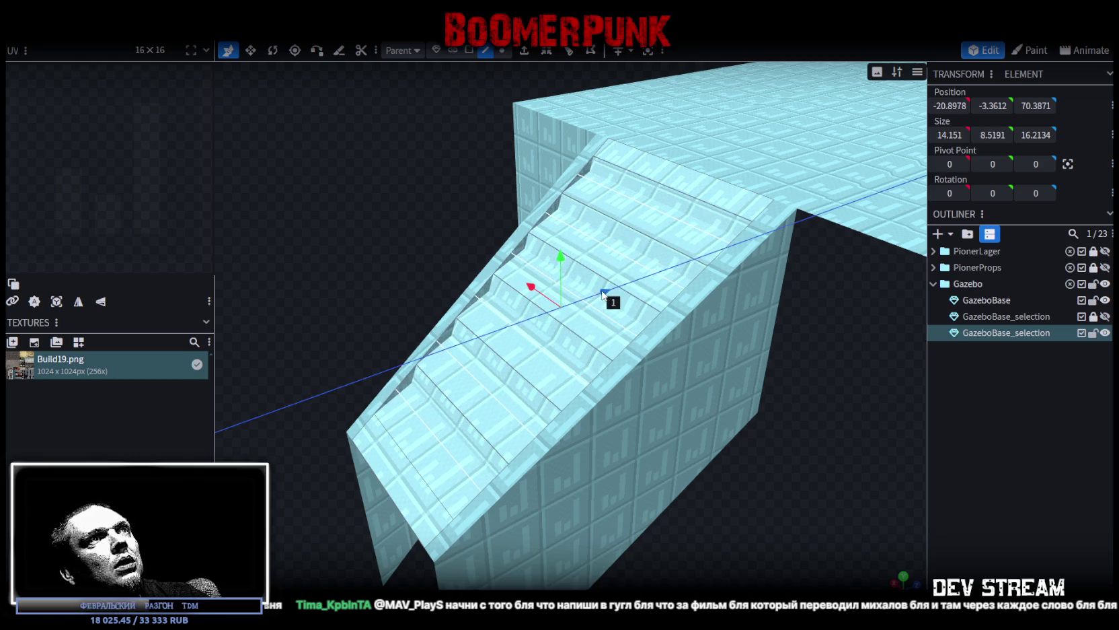
Step: Redo, then select every other ramp strip from top to bottom
{"action": "key", "text": "ctrl+y"}
{"action": "left_click_drag", "start_coordinate": [789, 462], "coordinate": [770, 464]}
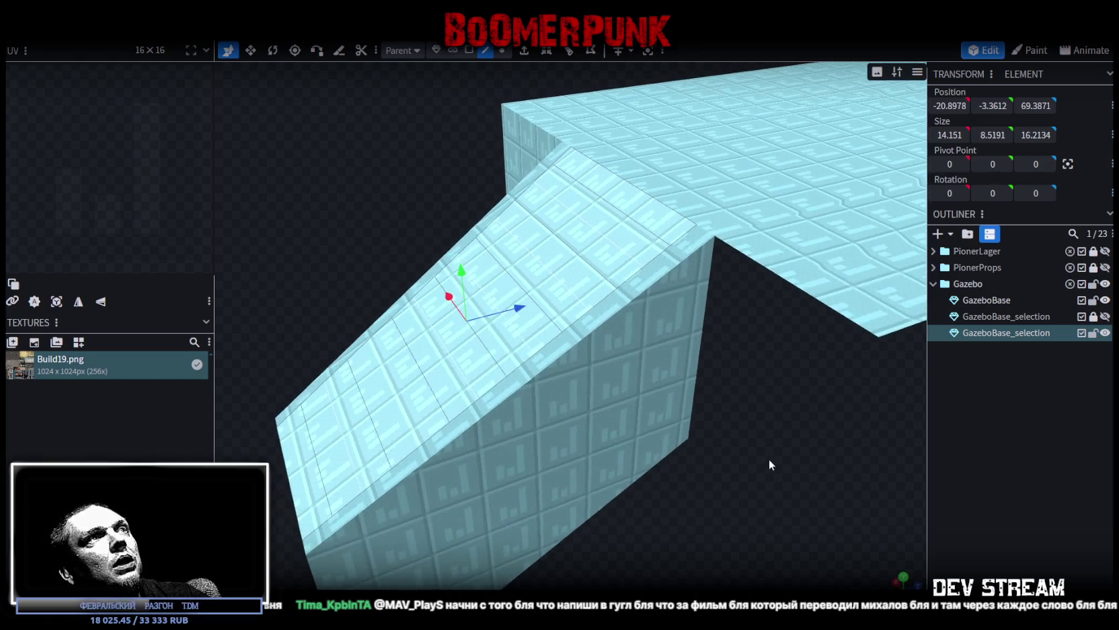
{"action": "left_click", "coordinate": [625, 219]}
{"action": "left_click", "coordinate": [562, 247]}
{"action": "left_click", "coordinate": [524, 291], "text": "shift"}
{"action": "left_click", "coordinate": [471, 322], "text": "shift"}
{"action": "left_click", "coordinate": [422, 377], "text": "shift"}
{"action": "left_click", "coordinate": [356, 432], "text": "shift"}
{"action": "left_click", "coordinate": [318, 463], "text": "shift"}
Step: Push the selected strips 1 unit along Z and lower them 0.25 on Y
{"action": "mouse_move", "coordinate": [513, 309]}
{"action": "left_mouse_down"}
{"action": "mouse_move", "coordinate": [531, 304]}
{"action": "mouse_move", "coordinate": [488, 269]}
{"action": "mouse_move", "coordinate": [513, 270]}
{"action": "left_mouse_up"}
{"action": "scroll", "coordinate": [661, 346], "scroll_direction": "up", "scroll_amount": 3}
{"action": "scroll", "coordinate": [660, 340], "scroll_direction": "up", "scroll_amount": 2}
{"action": "left_click_drag", "start_coordinate": [660, 341], "coordinate": [678, 343]}
{"action": "left_click_drag", "start_coordinate": [434, 137], "coordinate": [435, 146]}
{"action": "mouse_move", "coordinate": [511, 222]}
{"action": "left_mouse_down"}
{"action": "mouse_move", "coordinate": [669, 307]}
{"action": "mouse_move", "coordinate": [725, 354]}
{"action": "mouse_move", "coordinate": [786, 371]}
{"action": "left_mouse_up"}
{"action": "scroll", "coordinate": [787, 373], "scroll_direction": "up", "scroll_amount": 3}
{"action": "scroll", "coordinate": [789, 370], "scroll_direction": "up", "scroll_amount": 2}
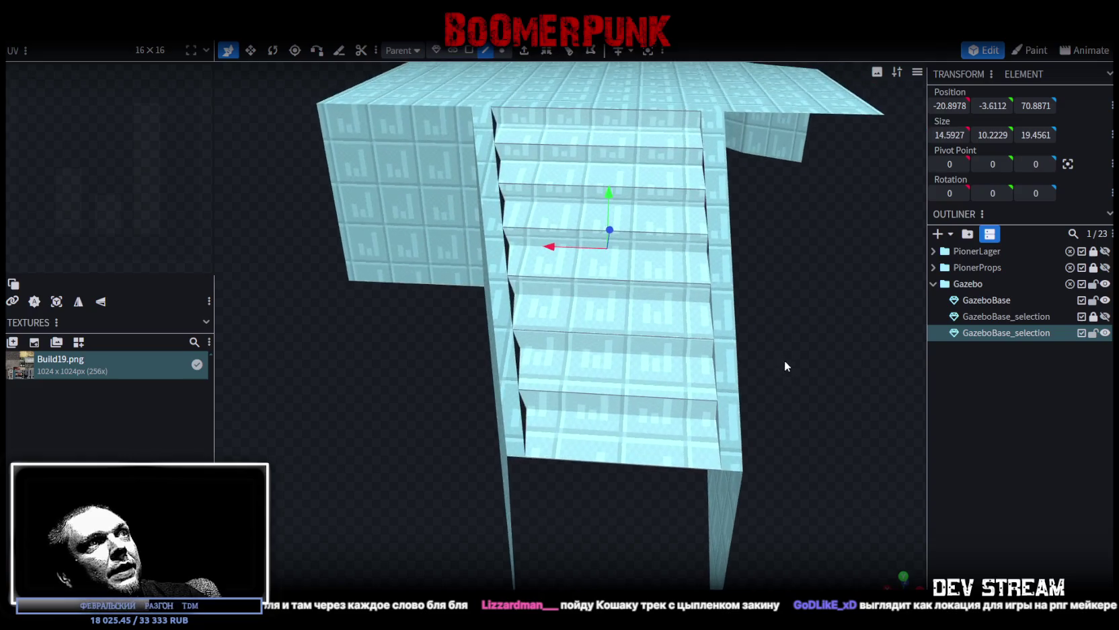
Step: Extrude GazeboBase's stair side edge 2 units along Y- to form a side wall beneath it
{"action": "left_click", "coordinate": [490, 200]}
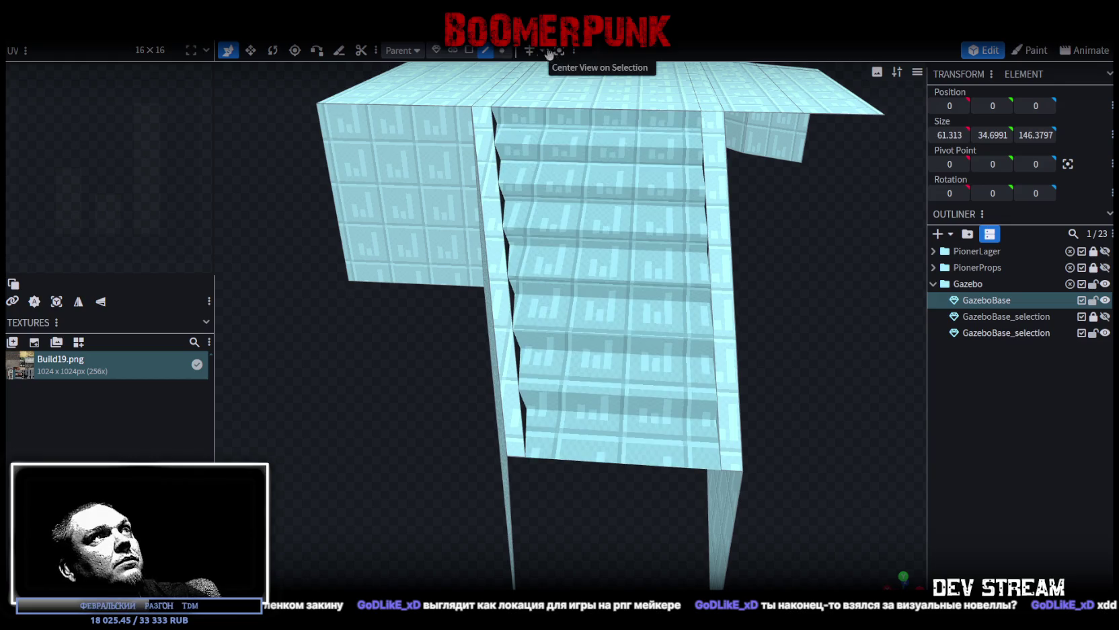
{"action": "left_click", "coordinate": [509, 295]}
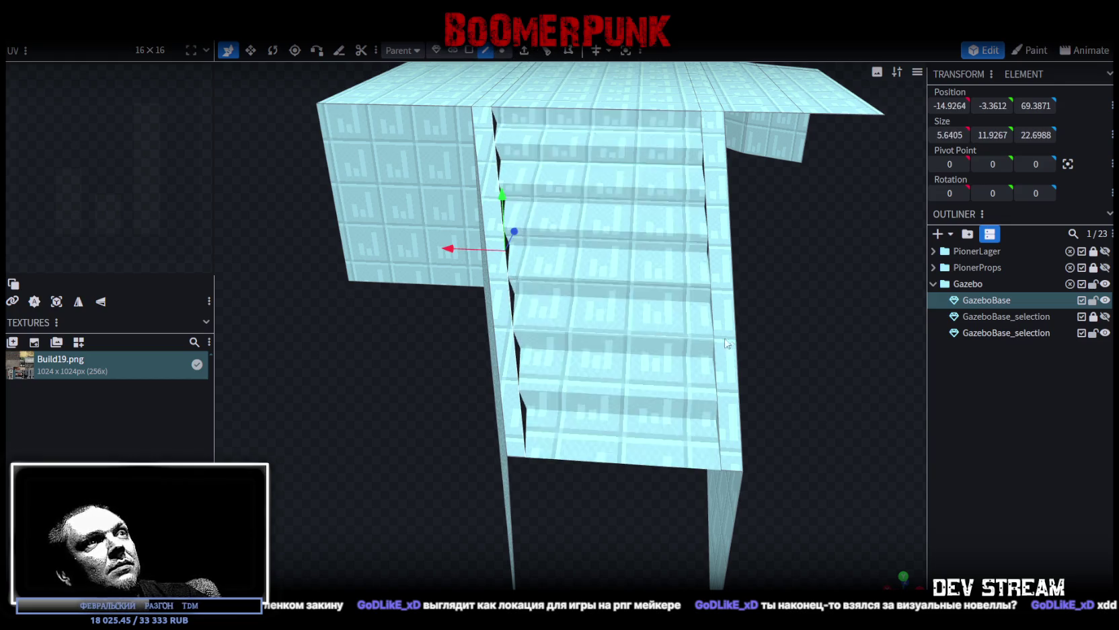
{"action": "left_click", "coordinate": [524, 51]}
{"action": "left_click", "coordinate": [588, 581]}
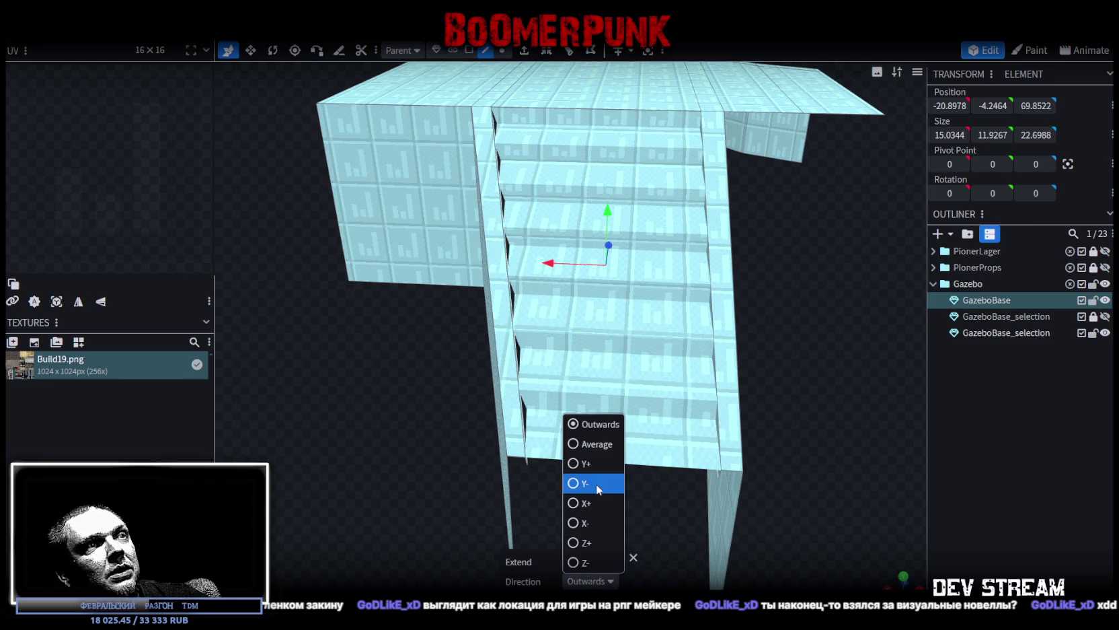
{"action": "left_click", "coordinate": [584, 483]}
{"action": "mouse_move", "coordinate": [595, 475]}
{"action": "left_mouse_down"}
{"action": "mouse_move", "coordinate": [786, 340]}
{"action": "mouse_move", "coordinate": [666, 507]}
{"action": "mouse_move", "coordinate": [793, 371]}
{"action": "mouse_move", "coordinate": [647, 214]}
{"action": "mouse_move", "coordinate": [579, 209]}
{"action": "left_mouse_up"}
{"action": "left_click", "coordinate": [606, 562]}
{"action": "left_click", "coordinate": [646, 214]}
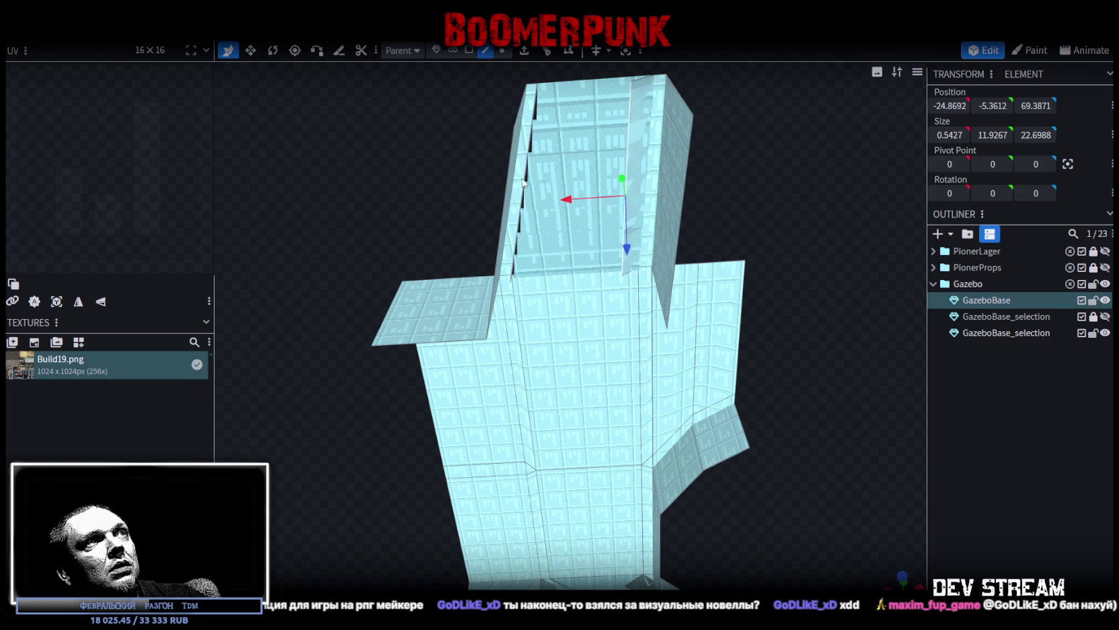